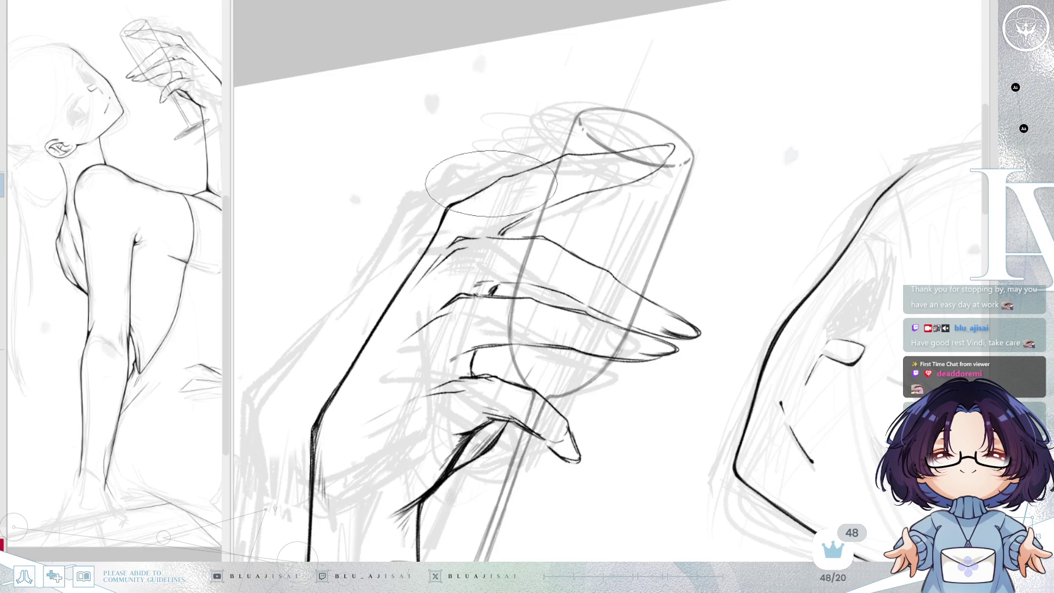
- Trace clean black outlines of the fingers gripping the glass, turning the canvas upright then counterclockwise
key("Home")
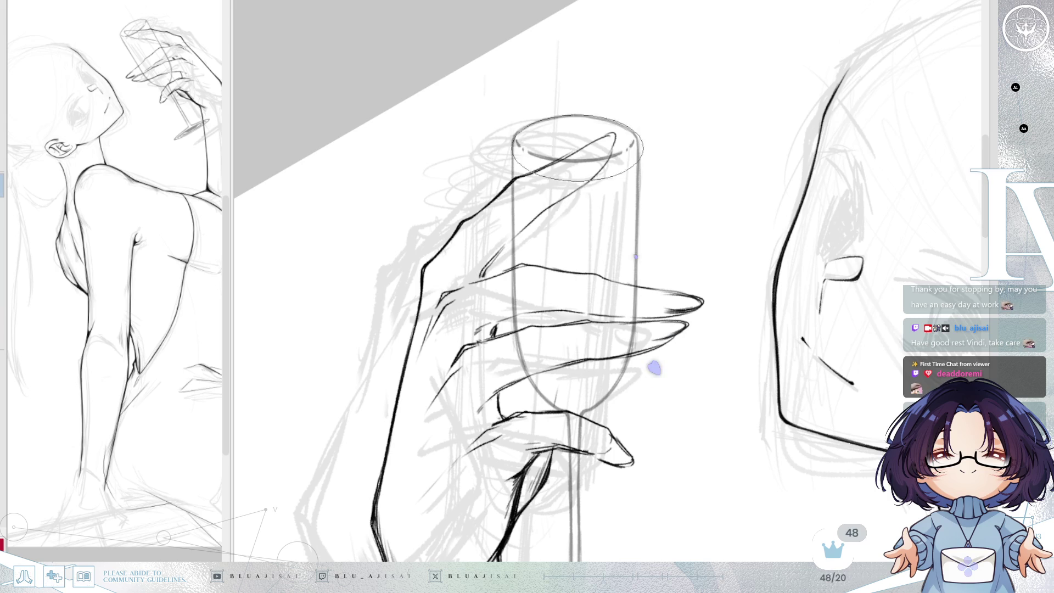
key("Delete")
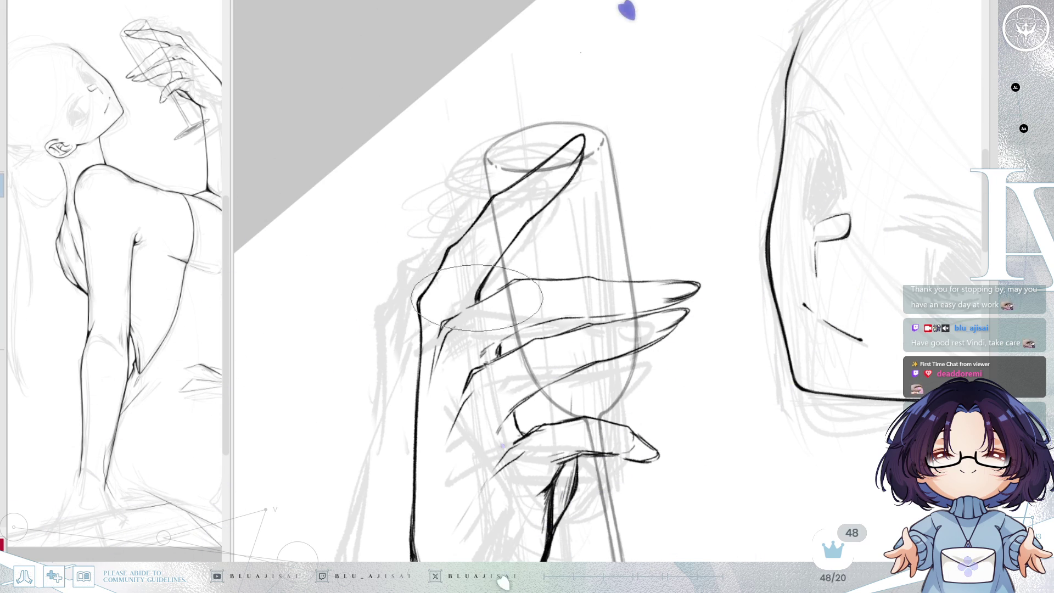
left_click_drag(516, 197, 566, 233)
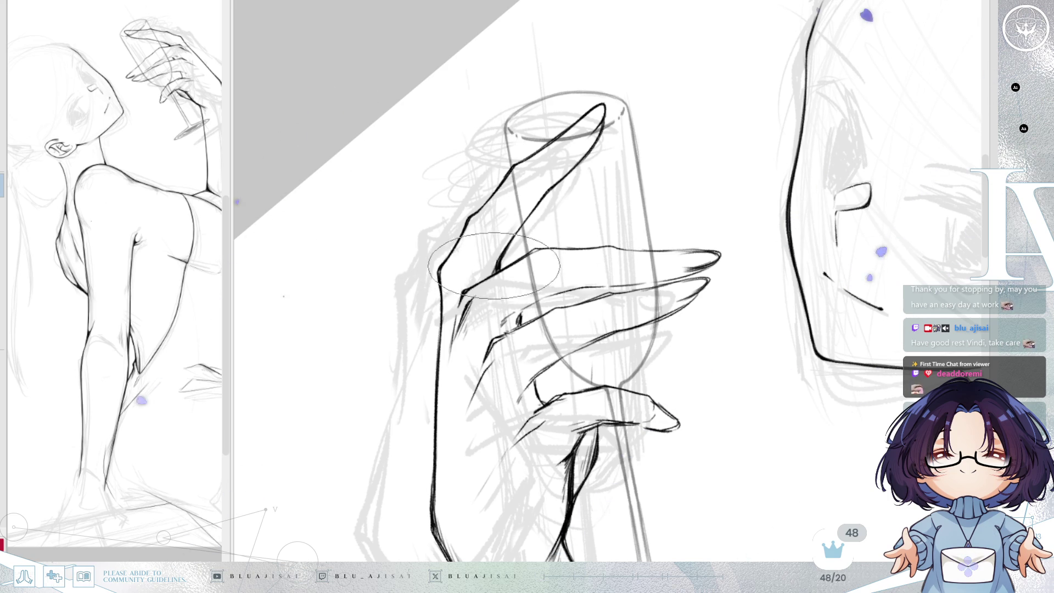
key("minus")
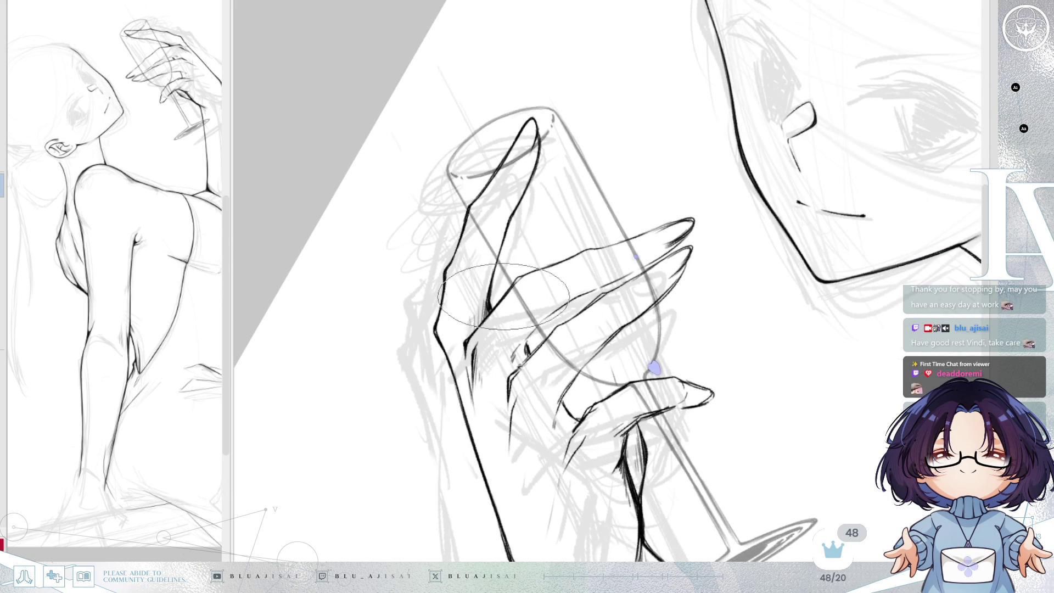
key("minus")
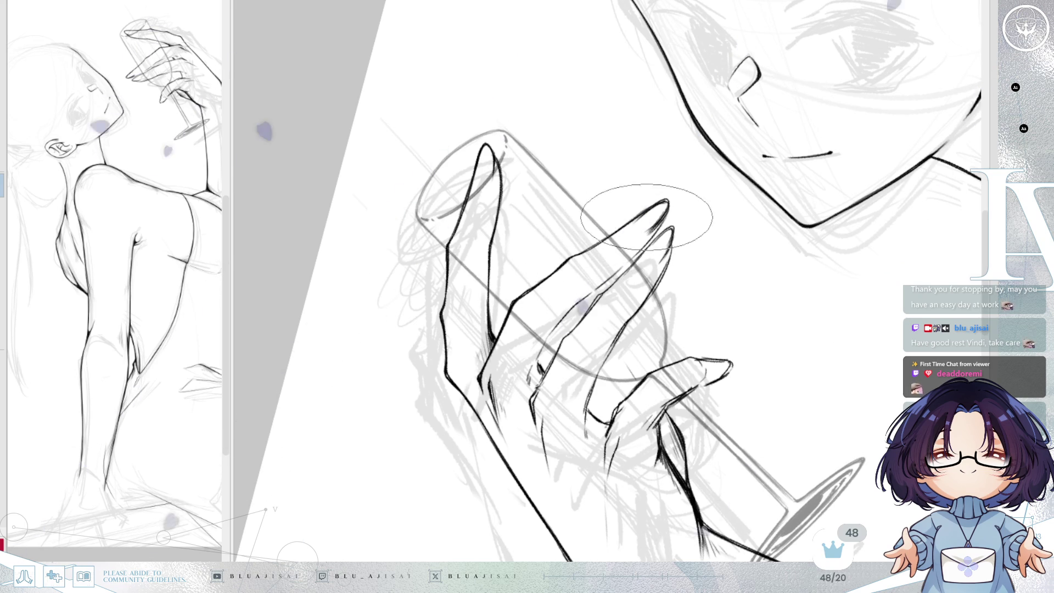
key("minus")
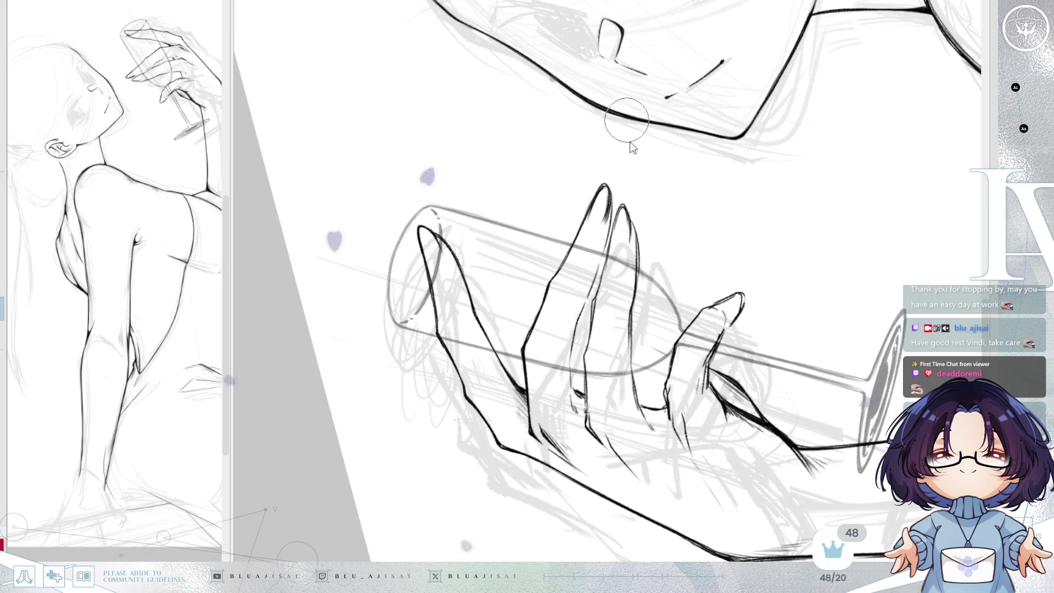
- Shrink the brush and add fine hatching and firmer contours on the finger joints
key("bracketleft")
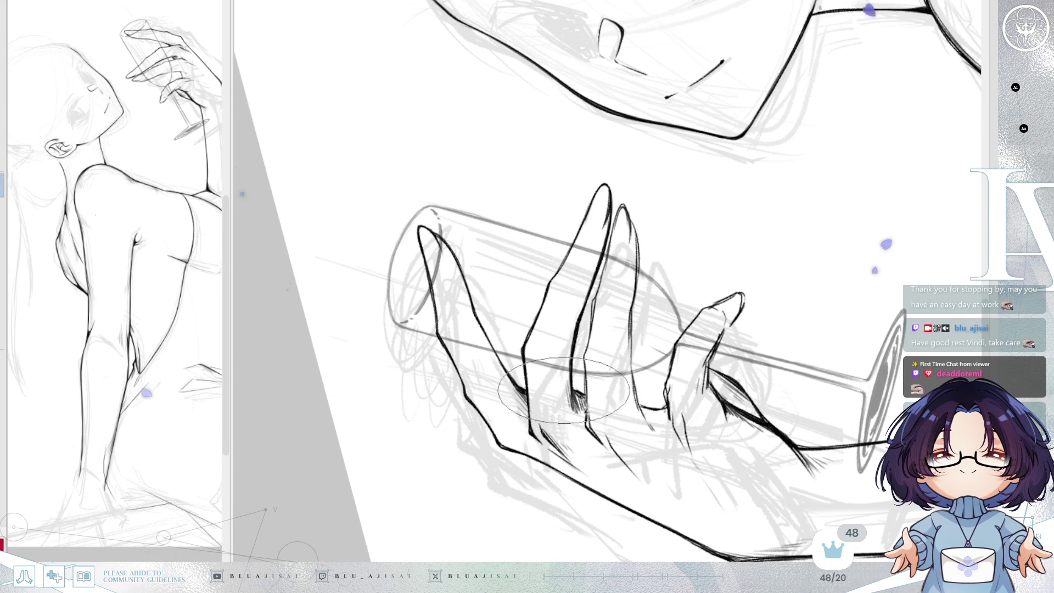
key("End")
key("End")
key("End")
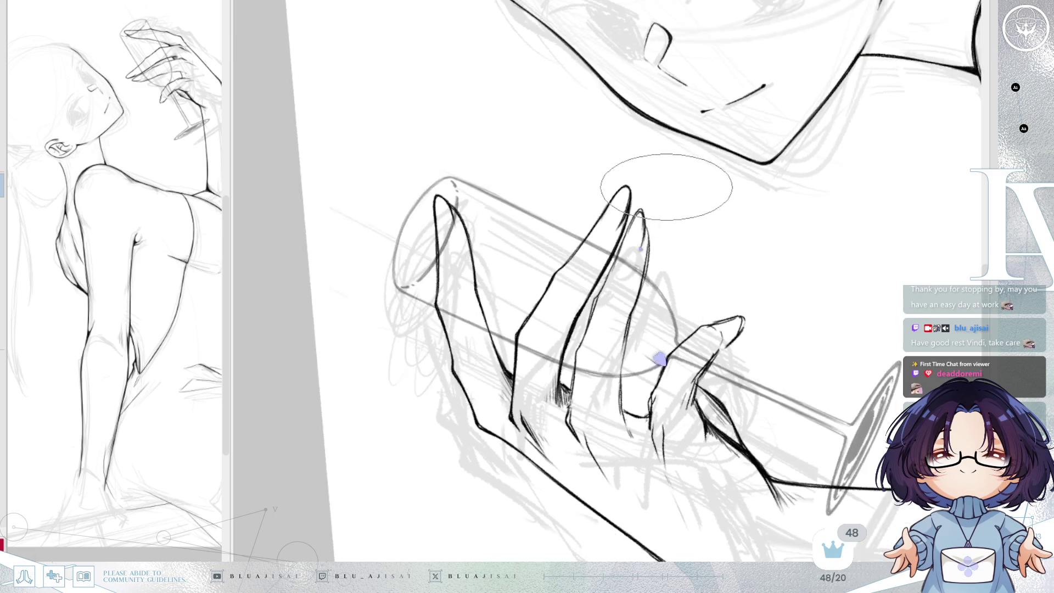
left_click_drag(689, 169, 675, 186)
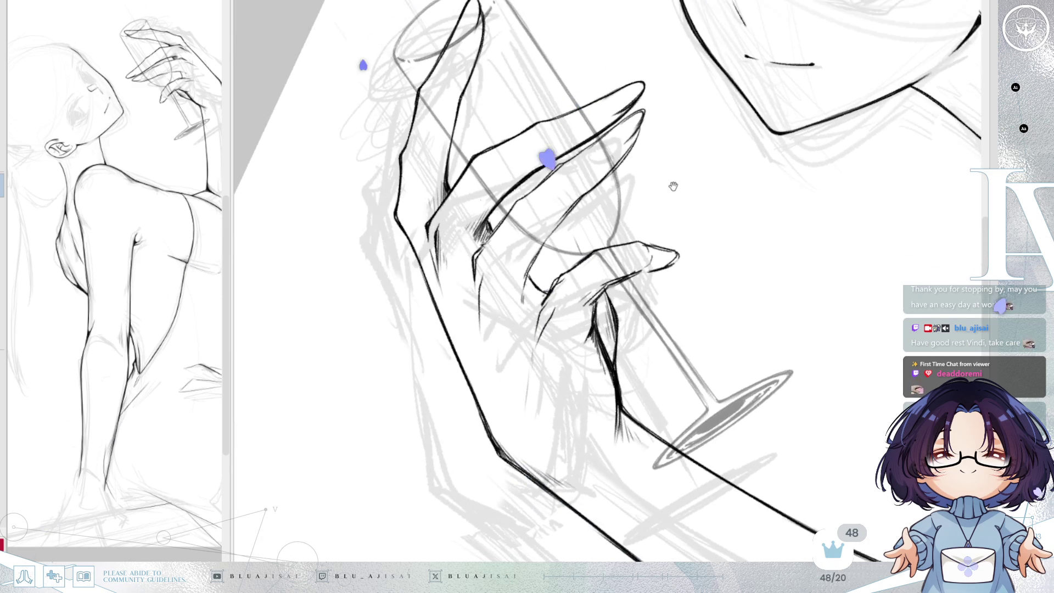
key("End")
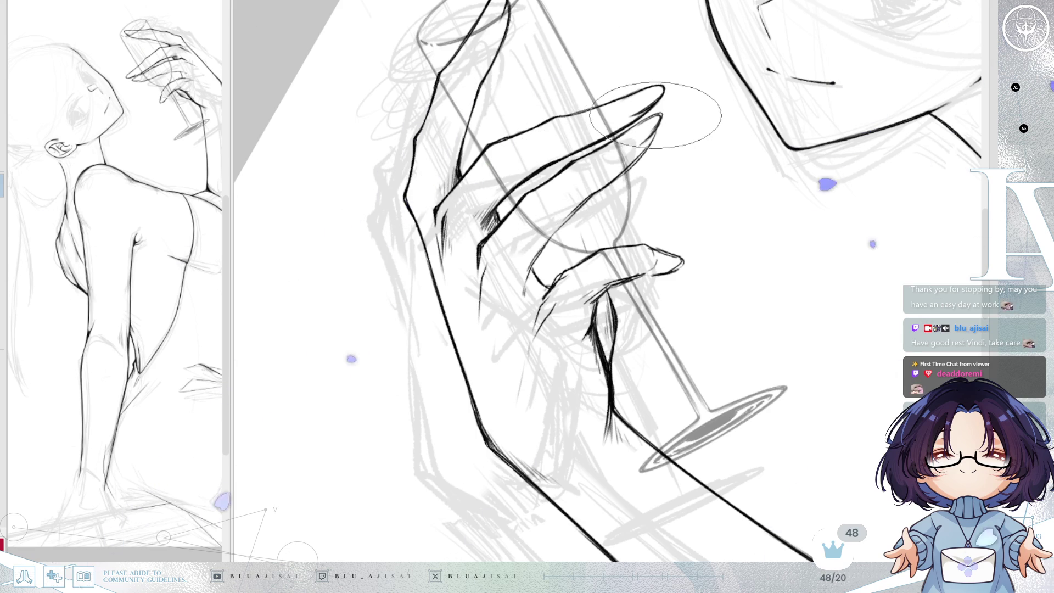
key("e")
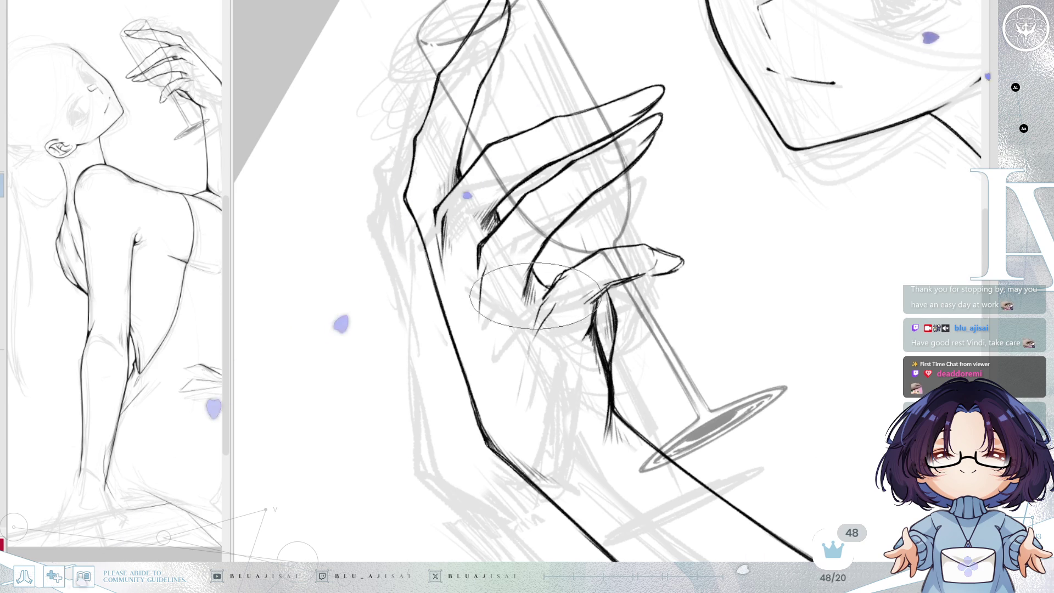
key("Delete")
key("Delete")
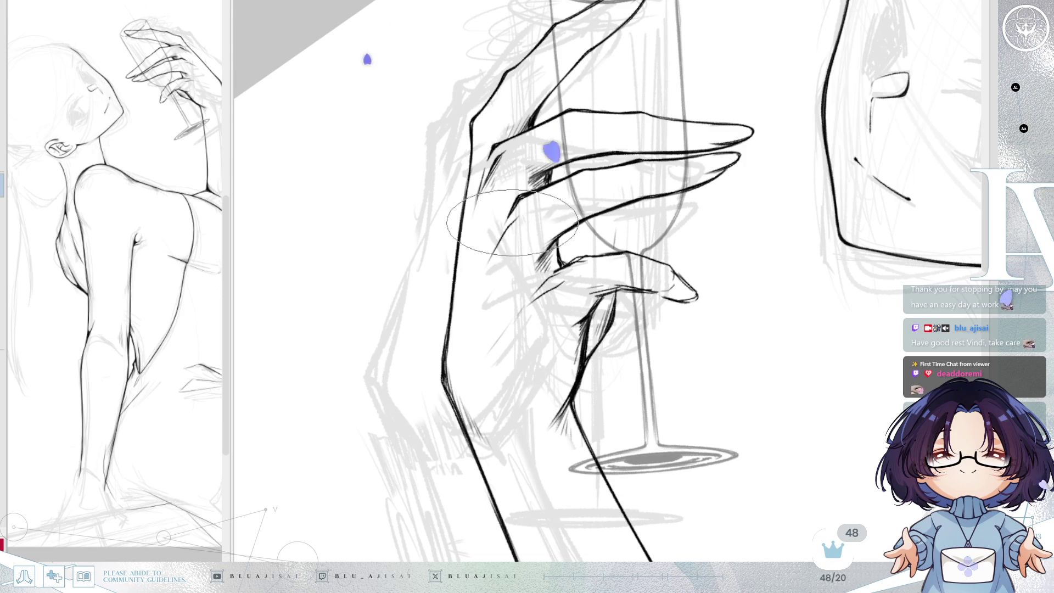
- Hatch between the fingers and black in the fingernails, then zoom out to show the face
left_click_drag(690, 346, 699, 252)
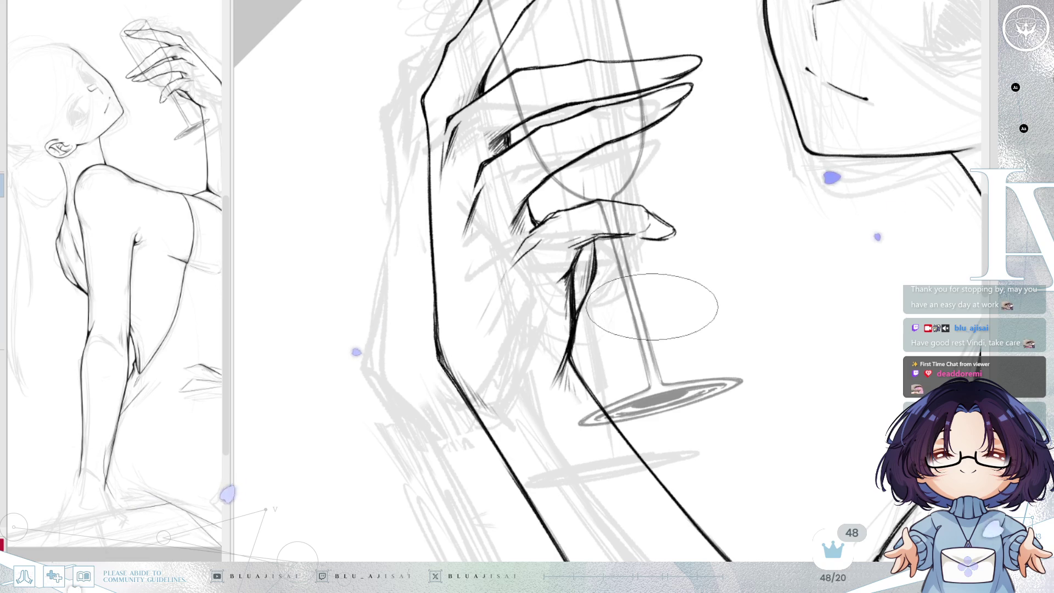
mouse_move(687, 184)
left_mouse_down()
mouse_move(616, 183)
mouse_move(518, 256)
left_mouse_up()
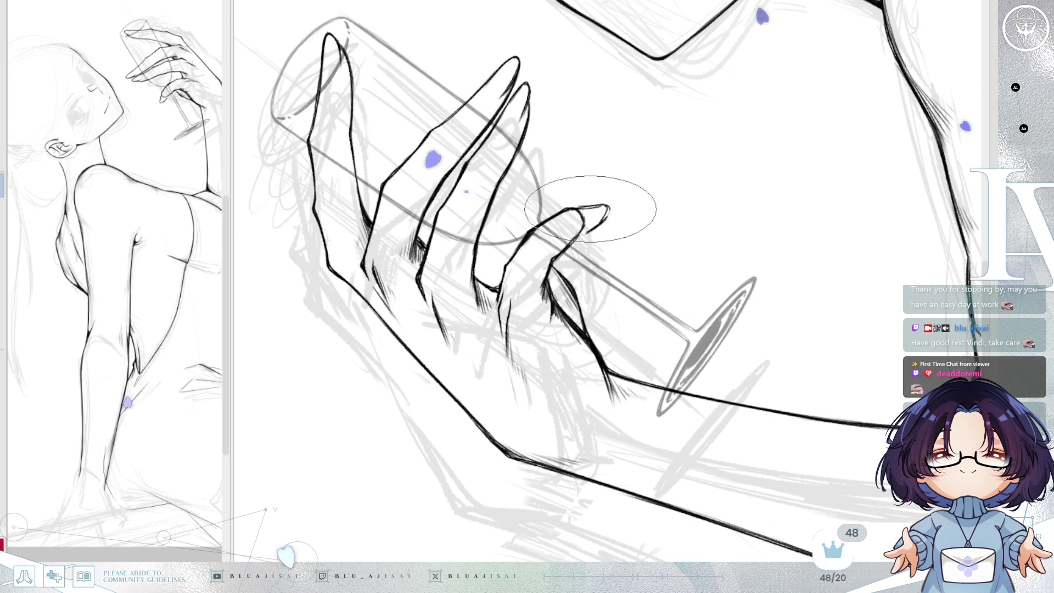
key("Delete")
key("Delete")
key("Delete")
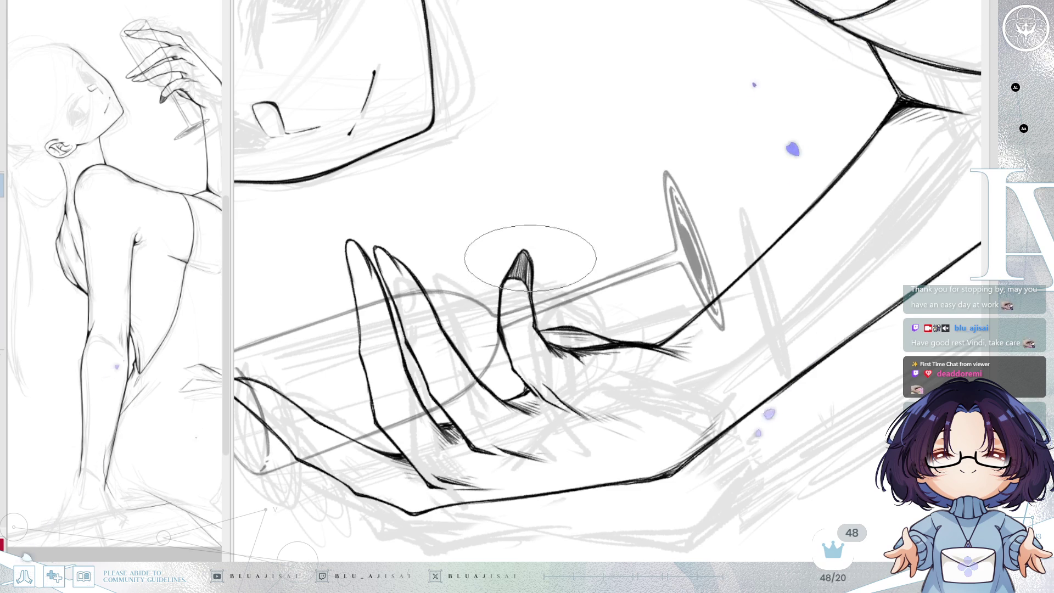
left_click_drag(530, 299, 450, 467)
left_click_drag(836, 263, 549, 208)
scroll(582, 242, "up", 5)
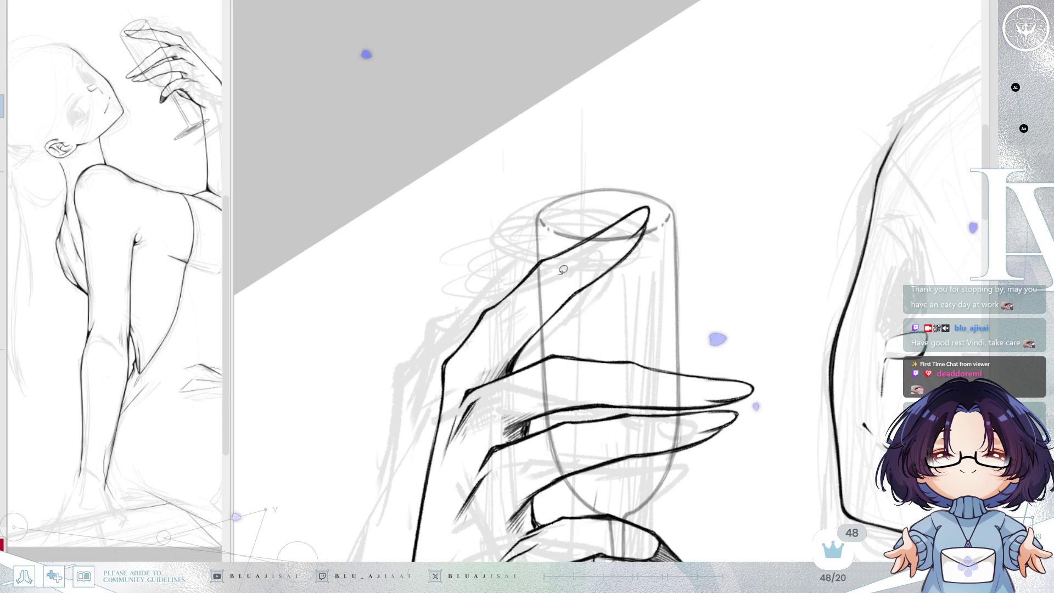
- Lasso the index fingertip at the glass rim and shift it slightly up and right
mouse_move(600, 205)
left_mouse_down()
mouse_move(651, 227)
mouse_move(630, 253)
left_mouse_up()
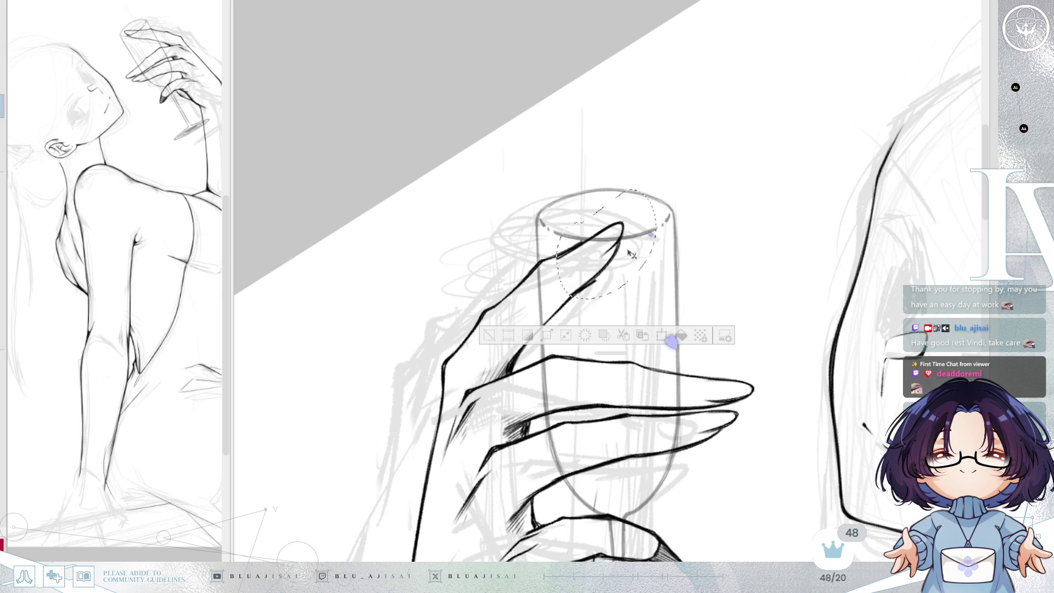
left_click_drag(627, 248, 624, 247)
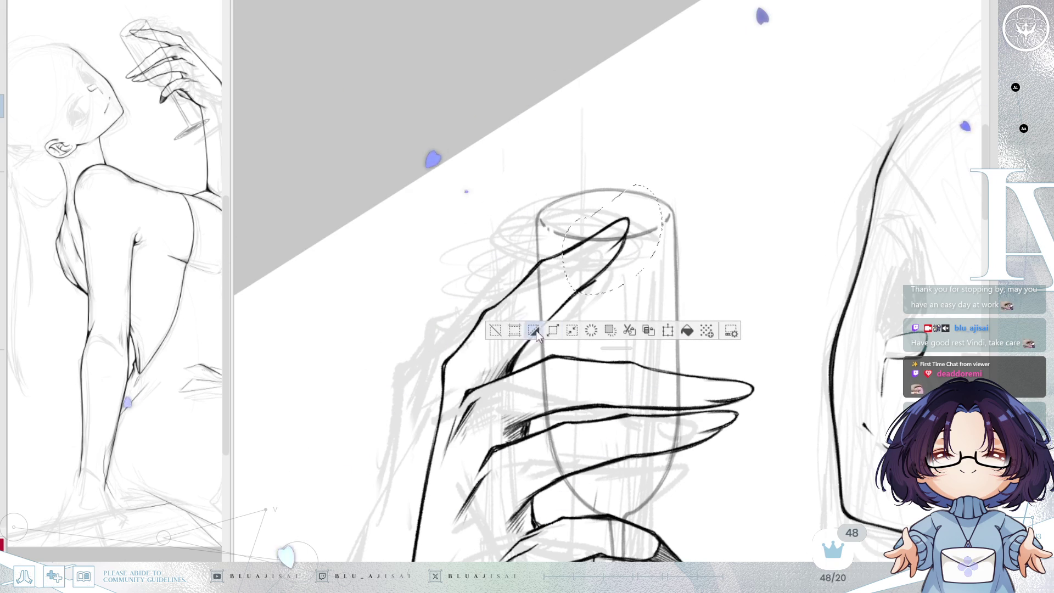
key("ctrl+d")
- Erase the stray piece of the index finger line, then zoom out to show the face
mouse_move(555, 316)
left_mouse_down()
mouse_move(567, 303)
mouse_move(531, 337)
left_mouse_up()
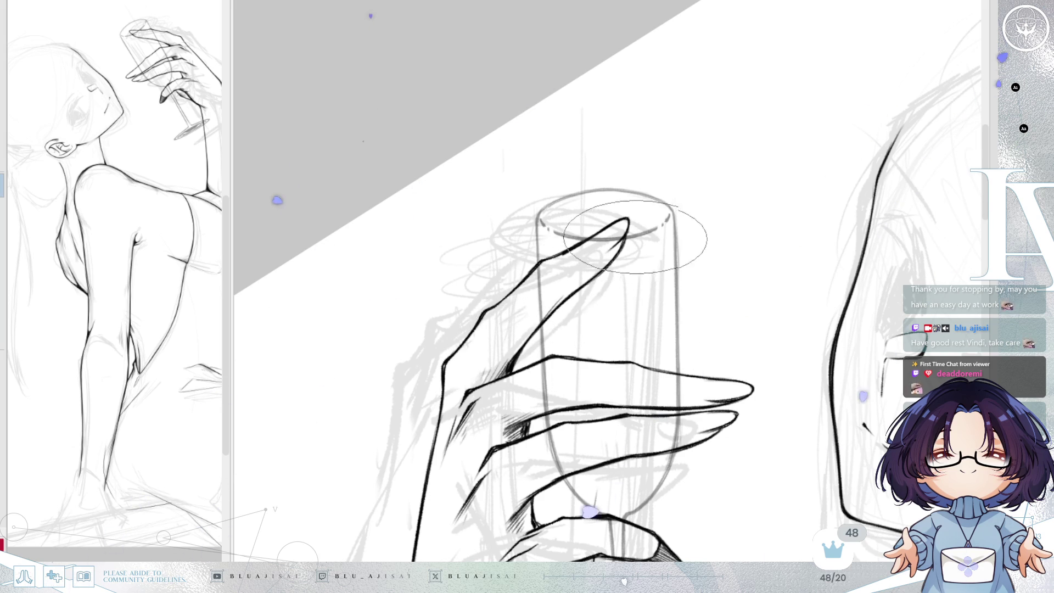
left_click_drag(628, 244, 586, 225)
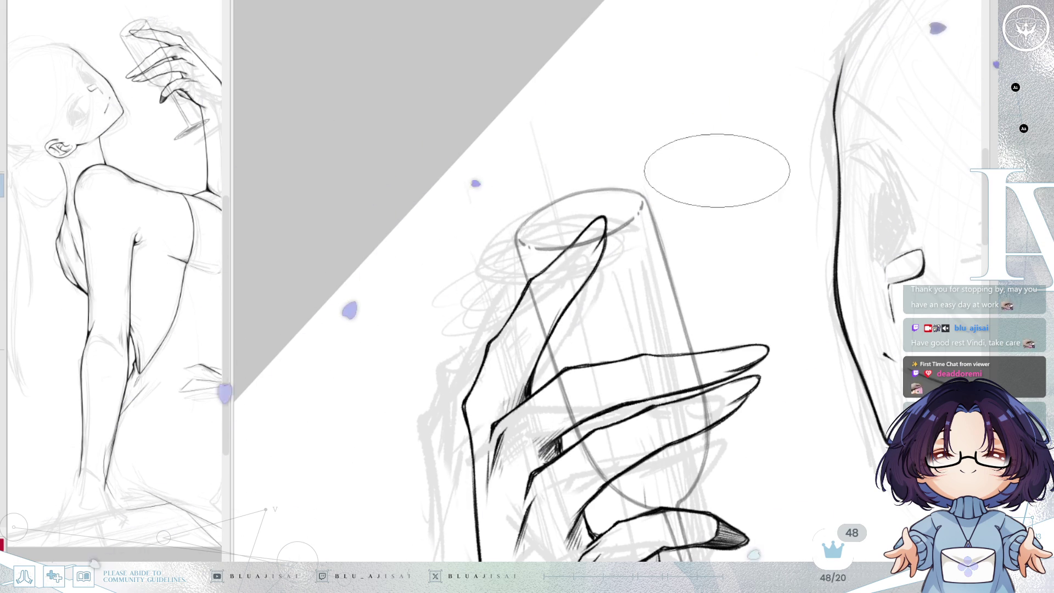
key("End")
key("ctrl+minus")
key("minus")
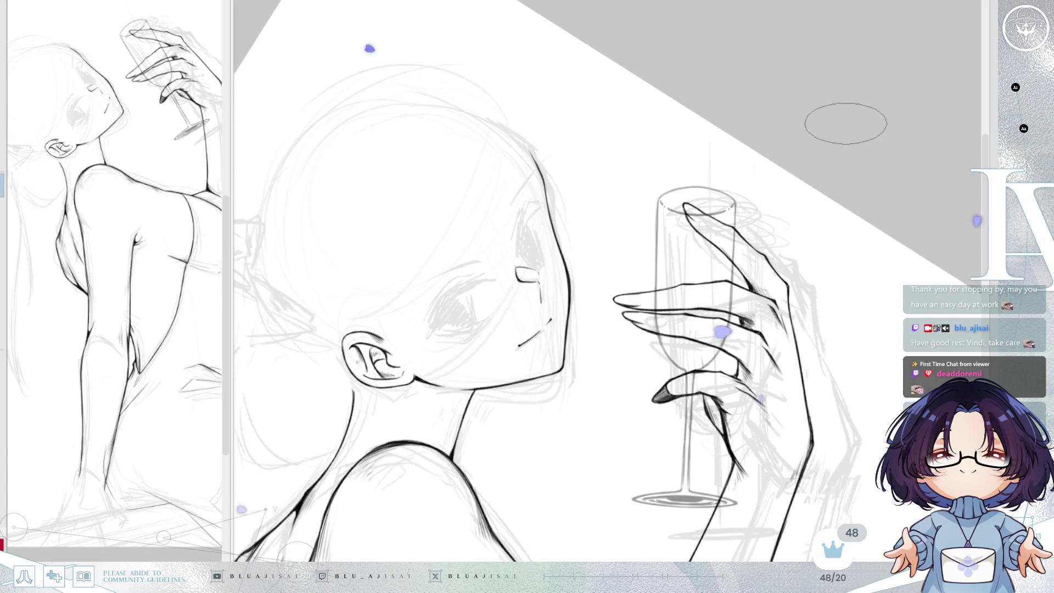
- Zoom in on the hand and glass stem, then mirror the view horizontally to check it
key("ctrl+minus")
key("Delete")
key("Delete")
key("ctrl+plus")
key("Delete")
key("ctrl+plus")
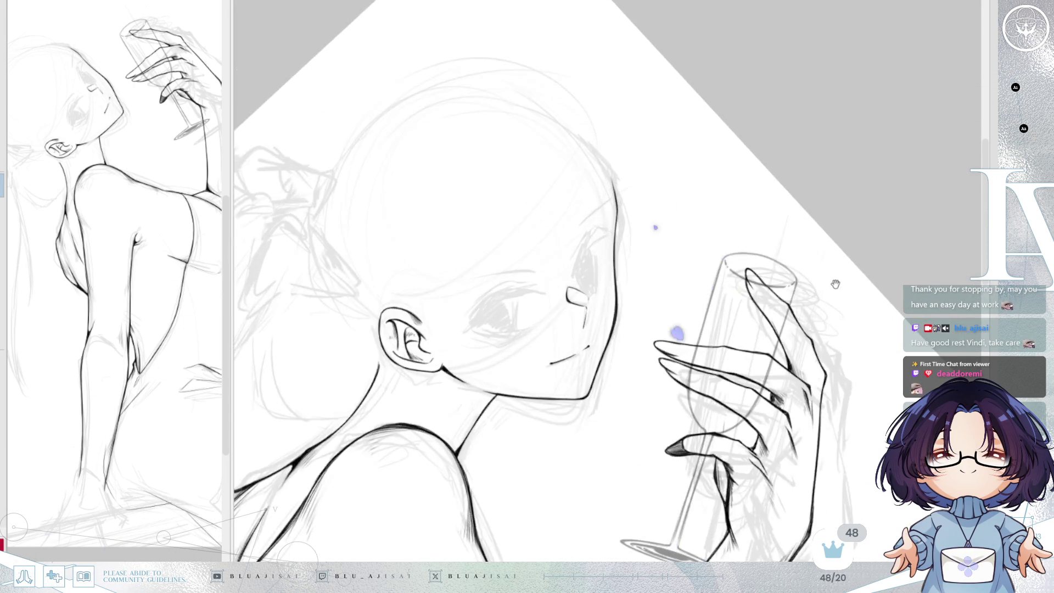
key("ctrl+plus")
key("End")
key("ctrl+plus")
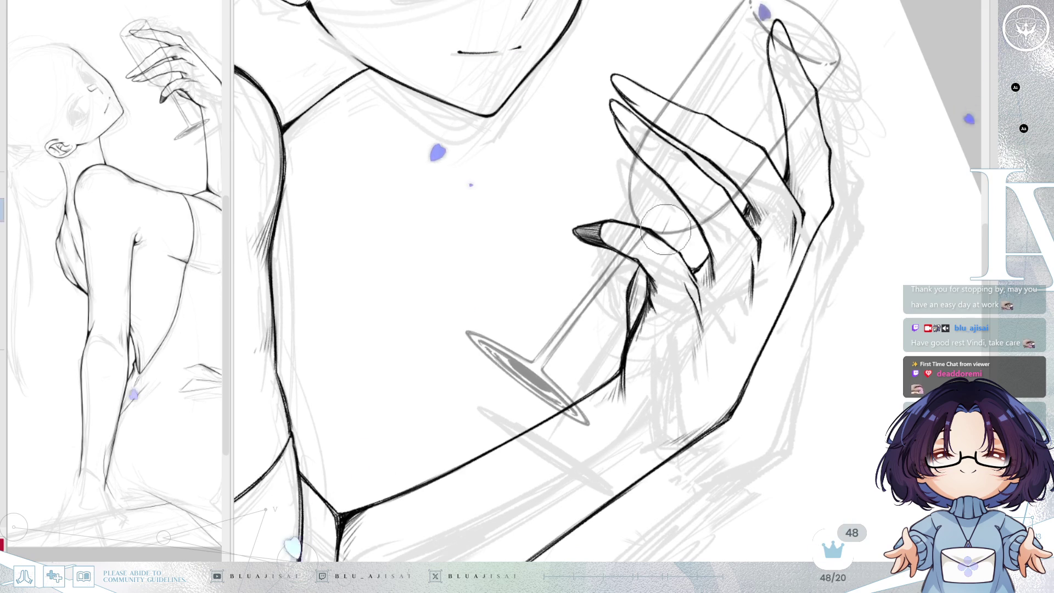
left_click_drag(757, 164, 705, 239)
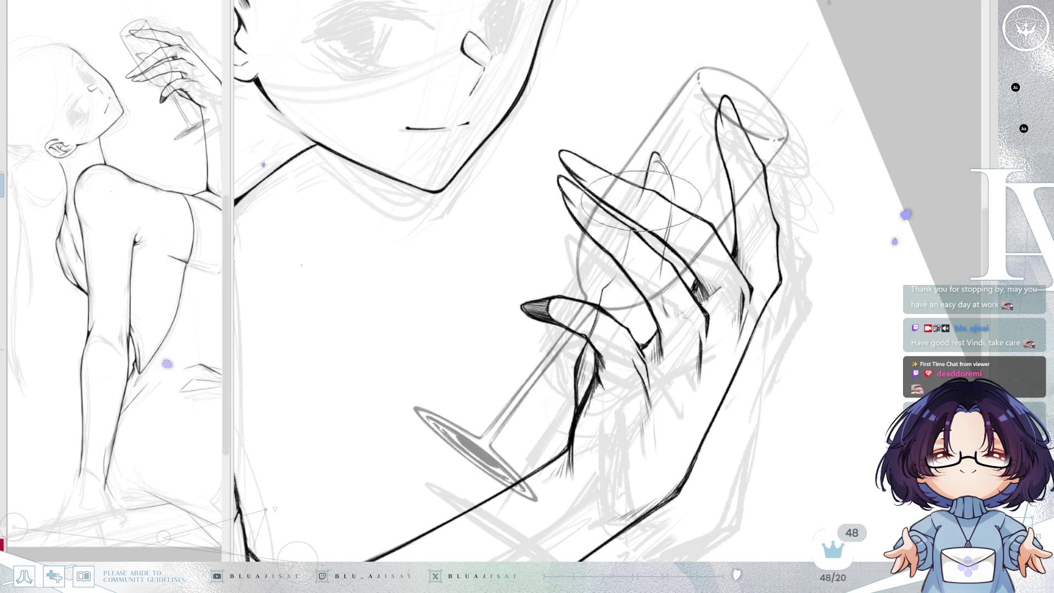
key("h")
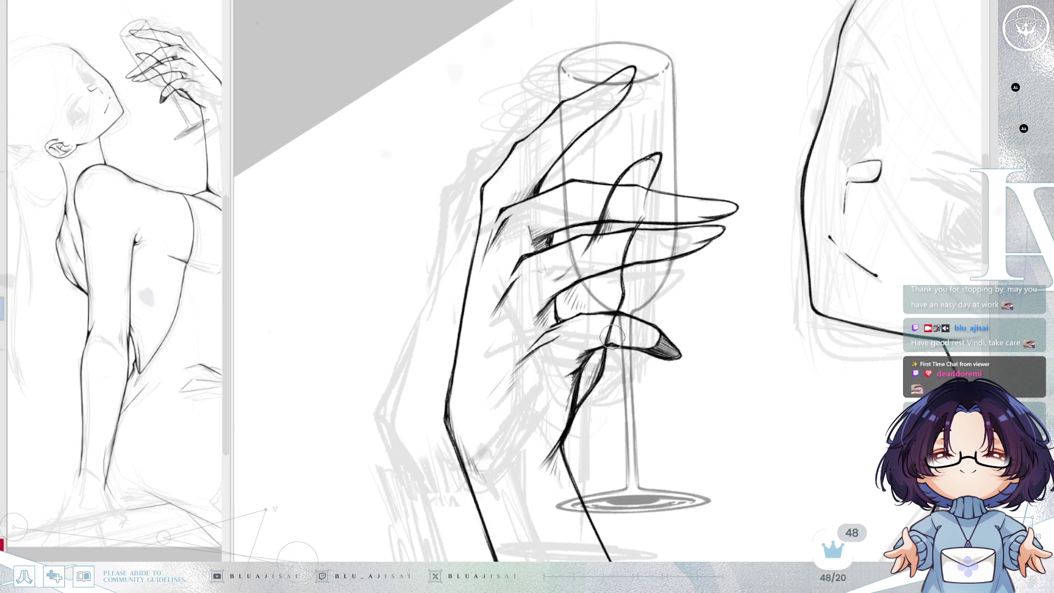
- Erase part of the small arch stroke between the fingers, with the glass turned upright
key("minus")
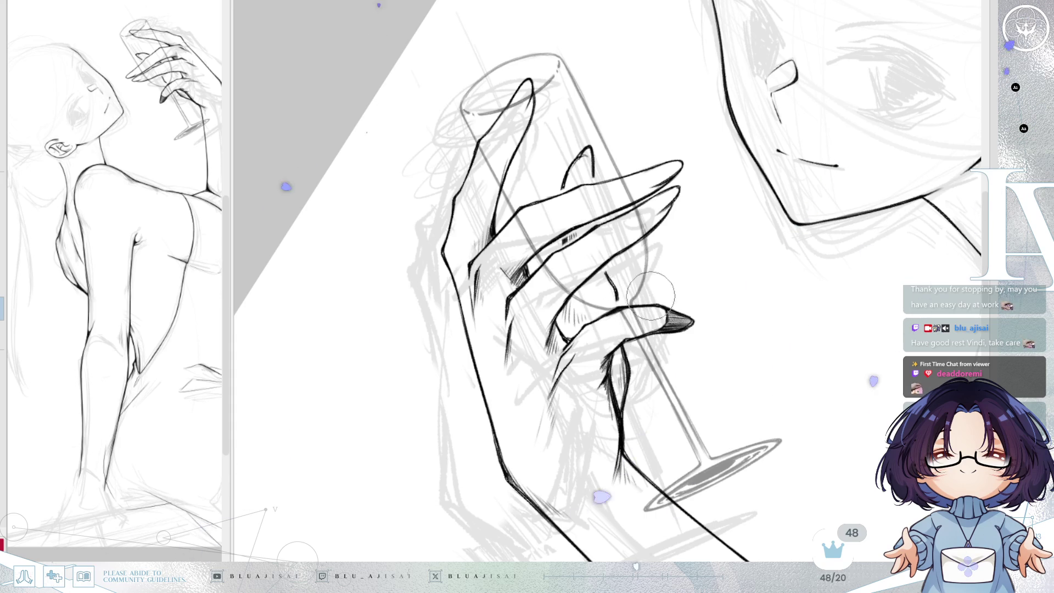
left_click_drag(642, 308, 695, 219)
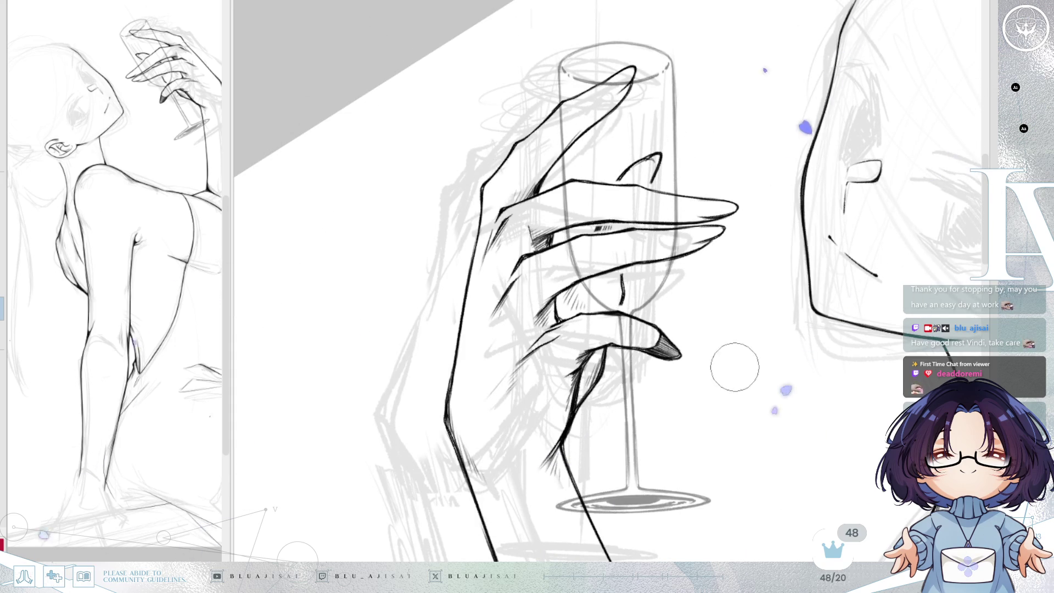
mouse_move(620, 330)
left_mouse_down()
mouse_move(543, 308)
mouse_move(505, 222)
left_mouse_up()
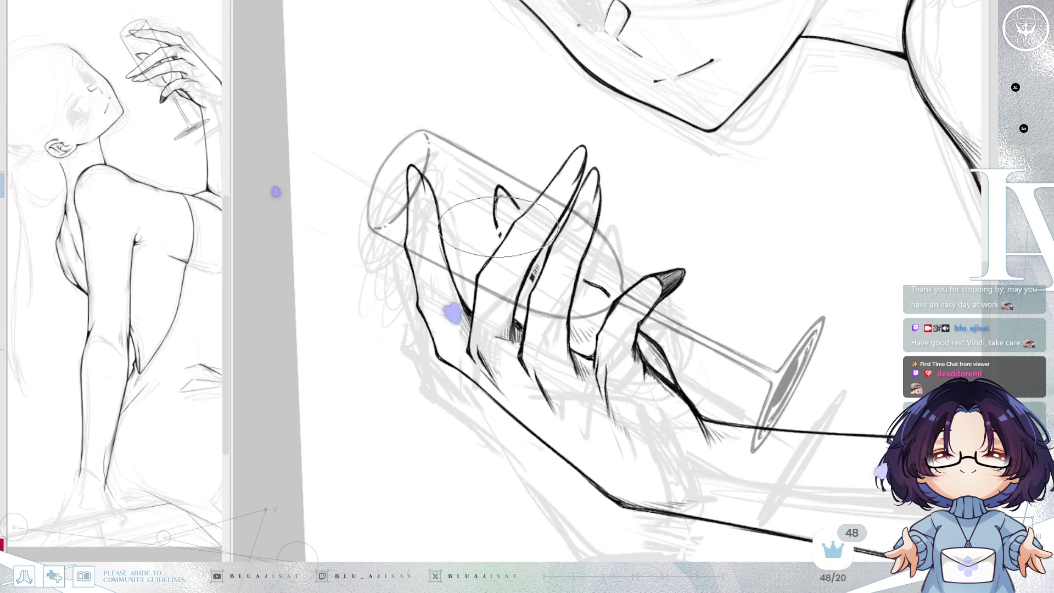
left_click_drag(513, 198, 513, 195)
left_click_drag(616, 134, 675, 207)
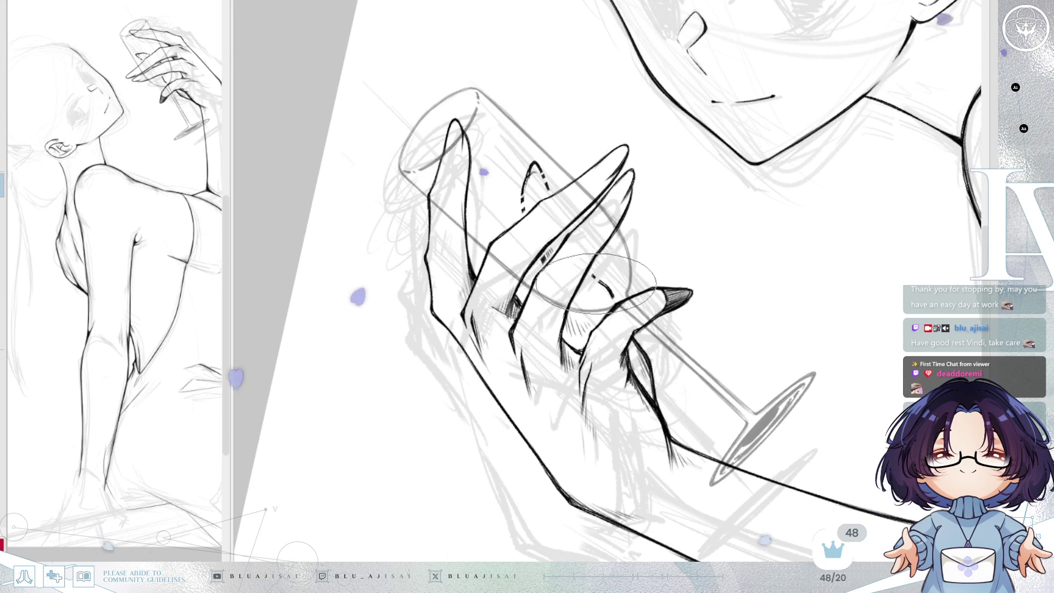
mouse_move(604, 290)
left_mouse_down()
mouse_move(741, 176)
mouse_move(776, 164)
mouse_move(808, 173)
left_mouse_up()
scroll(806, 173, "down", 2)
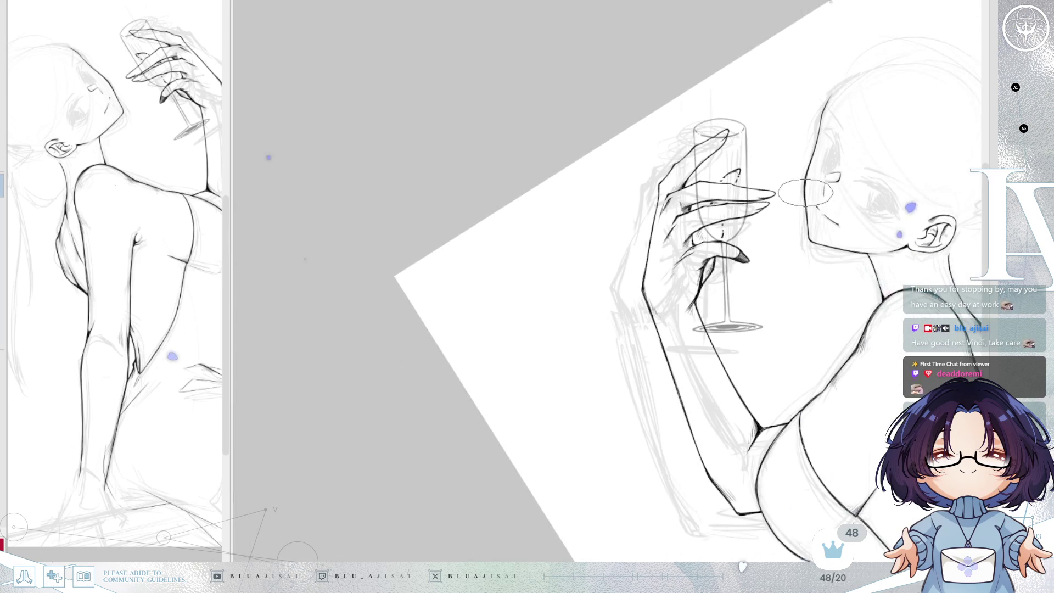
- Level the view, then scale the glass-and-hand selection up slightly and nudge it beside the face
mouse_move(810, 297)
left_mouse_down()
mouse_move(772, 279)
mouse_move(822, 269)
left_mouse_up()
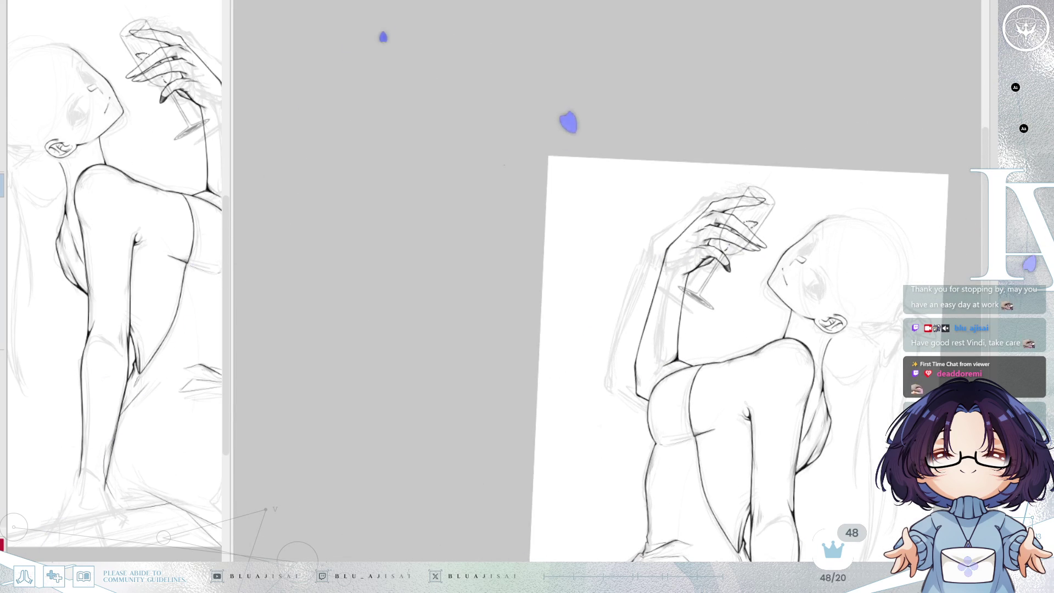
left_click_drag(912, 349, 851, 208)
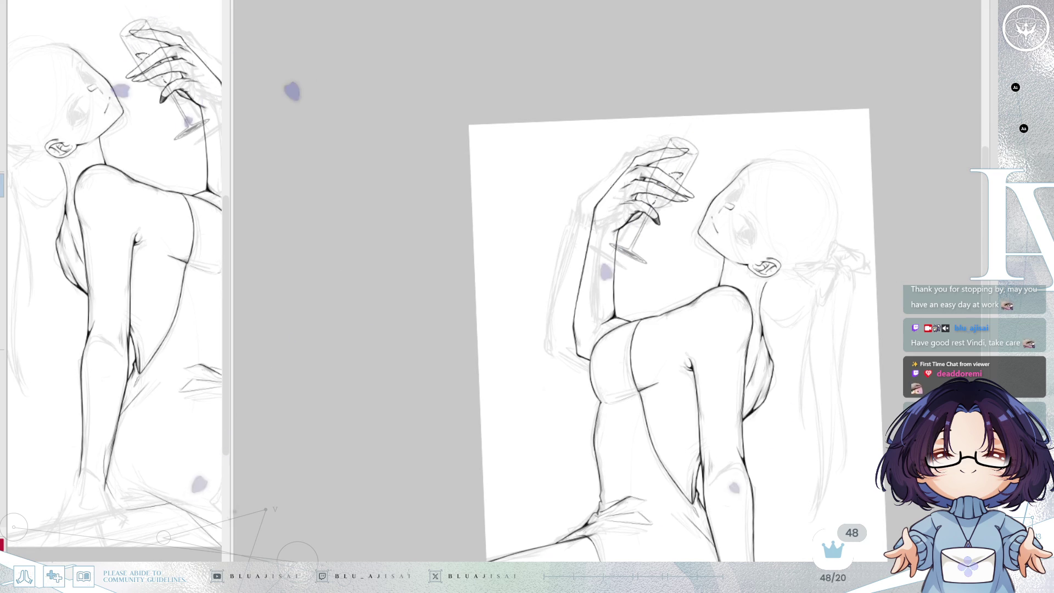
key("5")
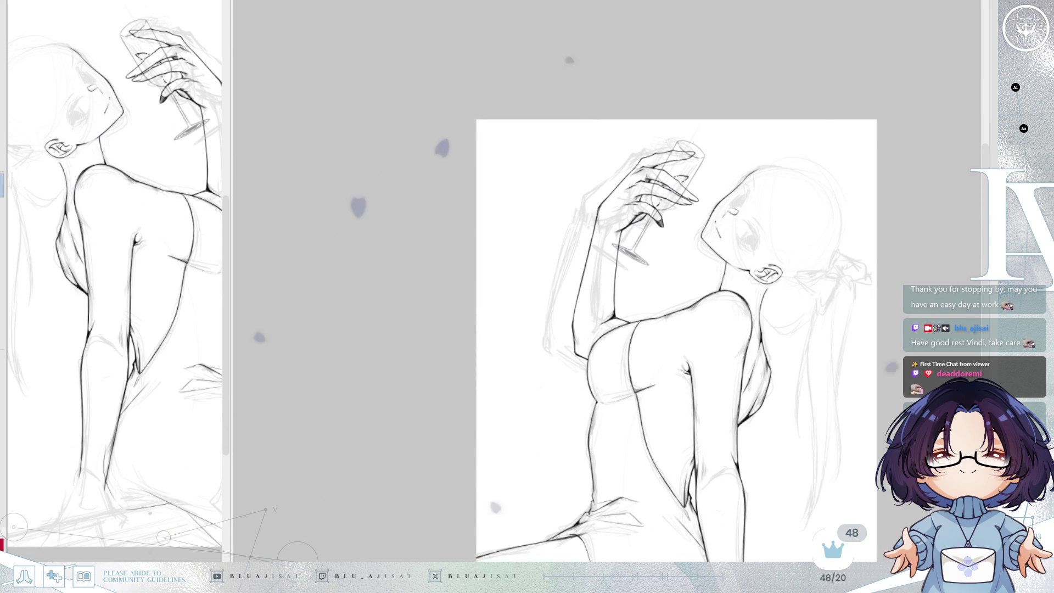
key("ctrl+z")
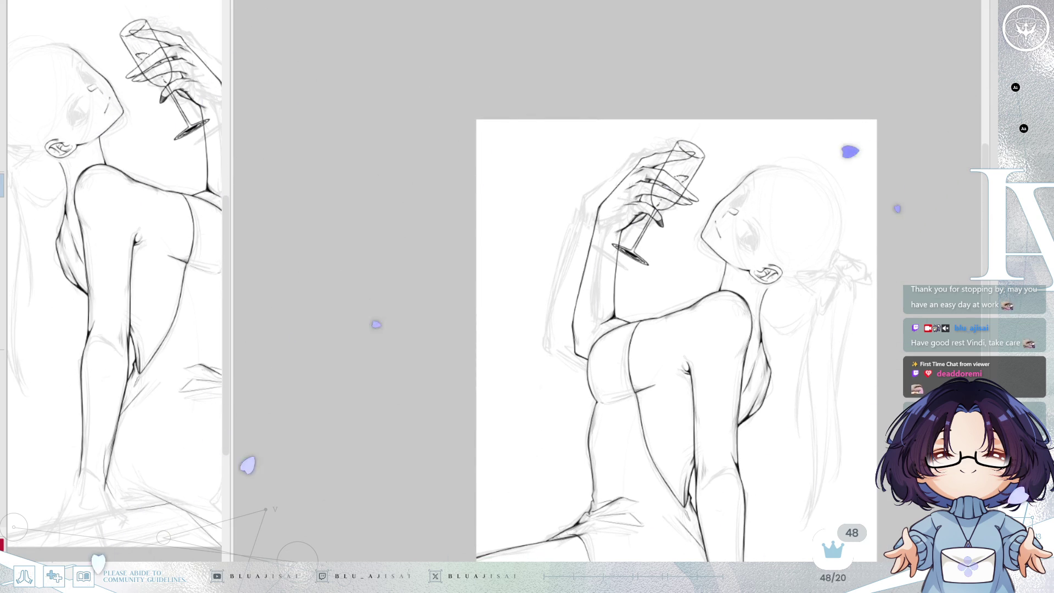
key("ctrl+t")
left_click_drag(674, 237, 669, 237)
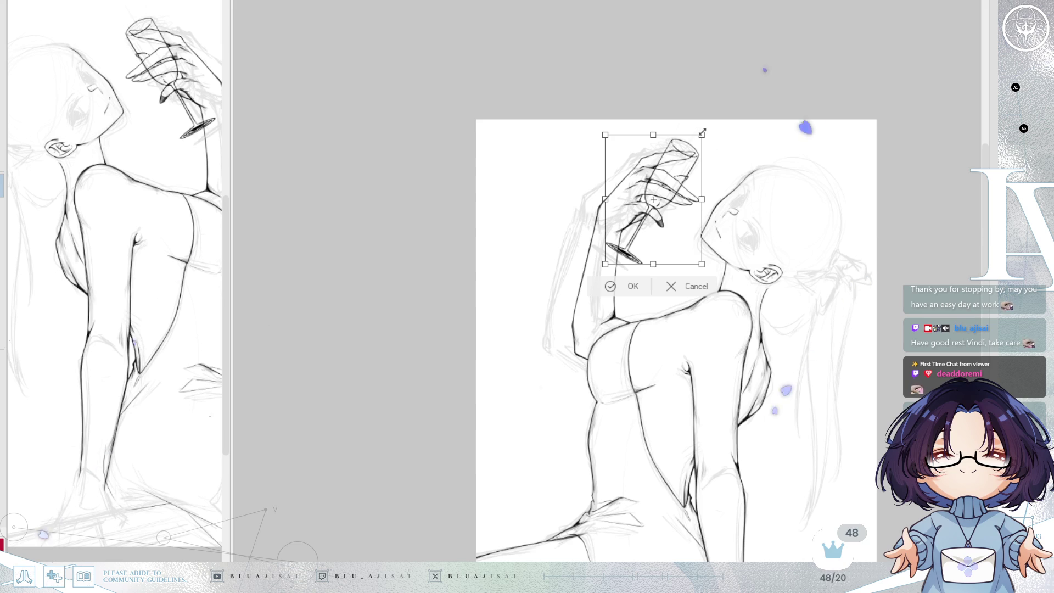
left_click_drag(702, 133, 707, 127)
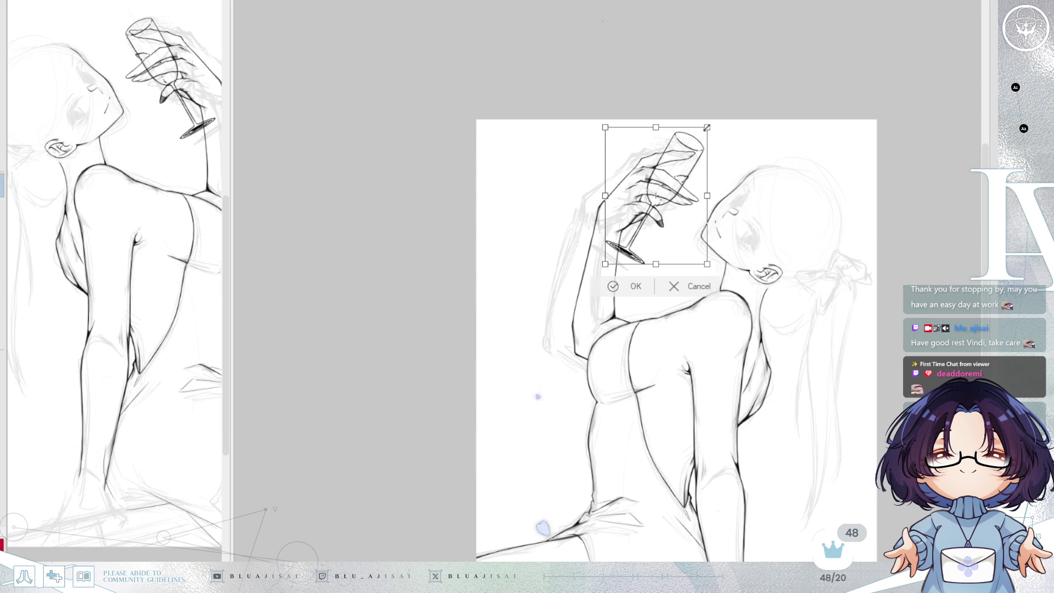
left_click_drag(671, 218, 676, 223)
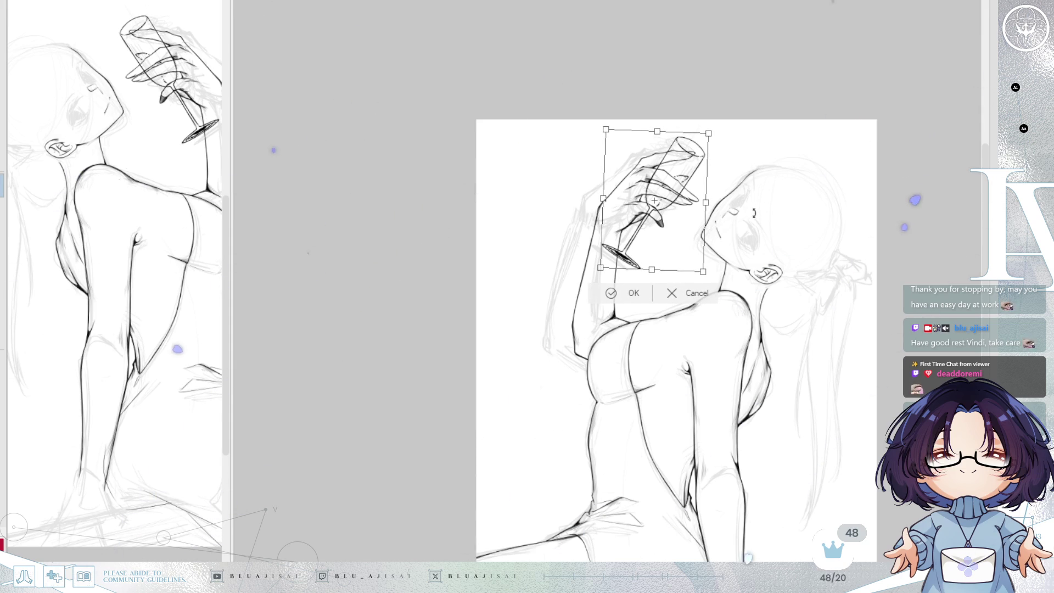
key("Return")
- Ink the glass down its thin stem to a dark elliptical foot, then fit the whole drawing in view
scroll(752, 211, "up", 3)
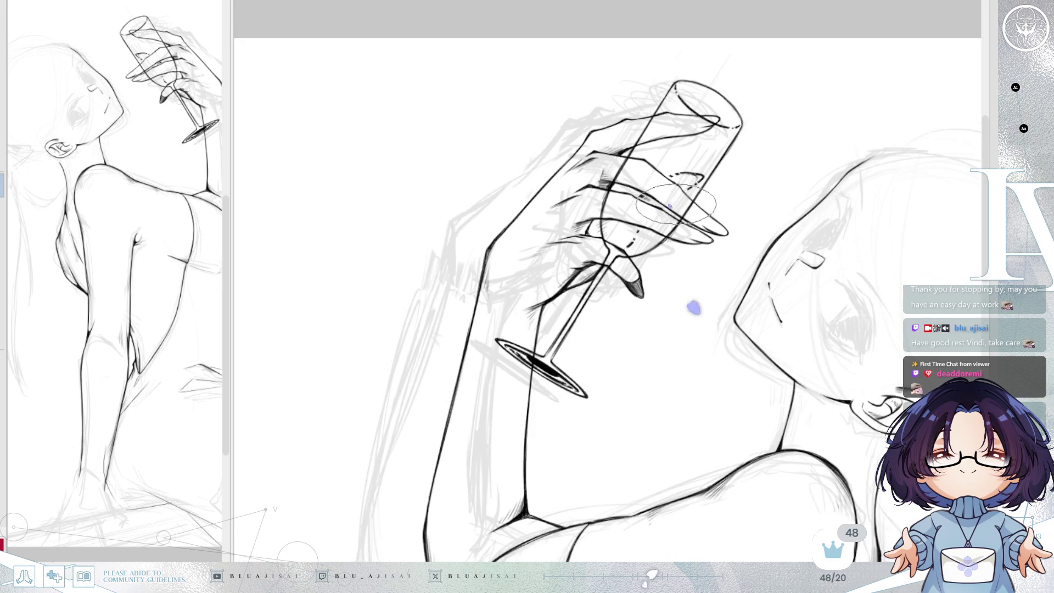
key("minus")
key("minus")
scroll(630, 403, "up", 2)
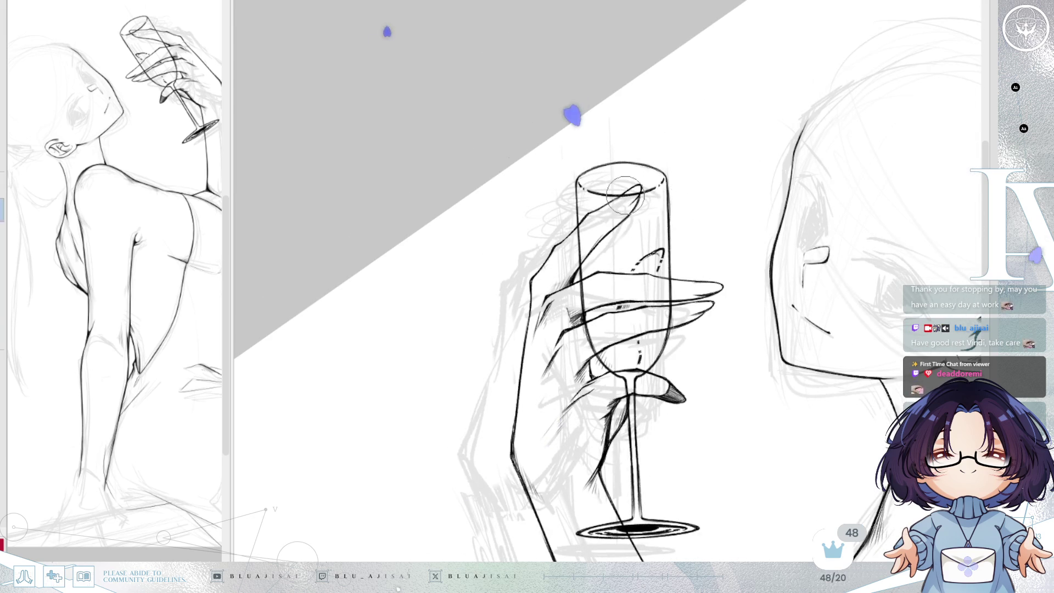
scroll(626, 196, "up", 1)
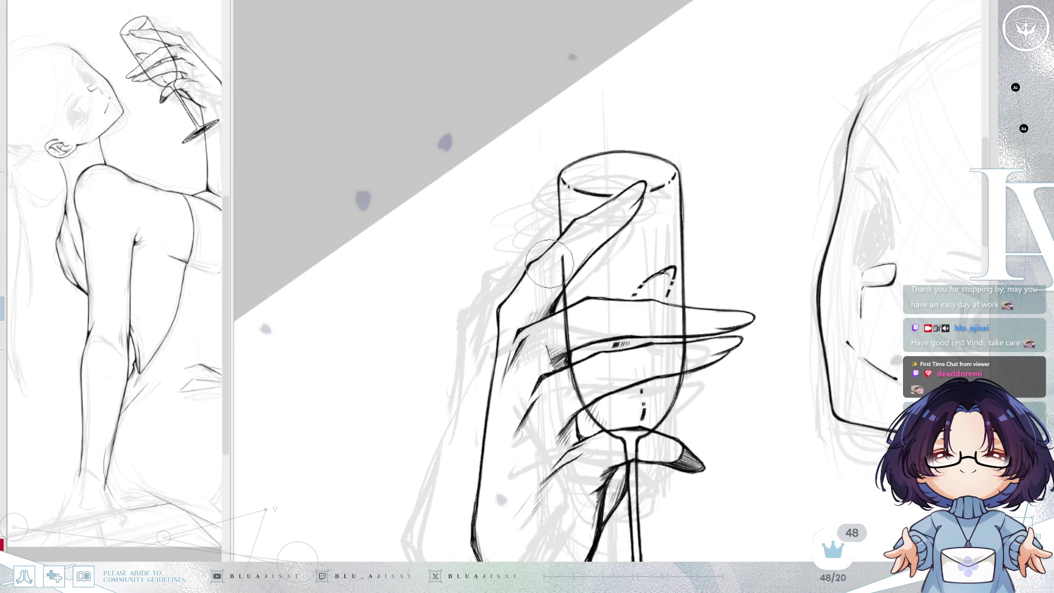
left_click_drag(557, 275, 627, 336)
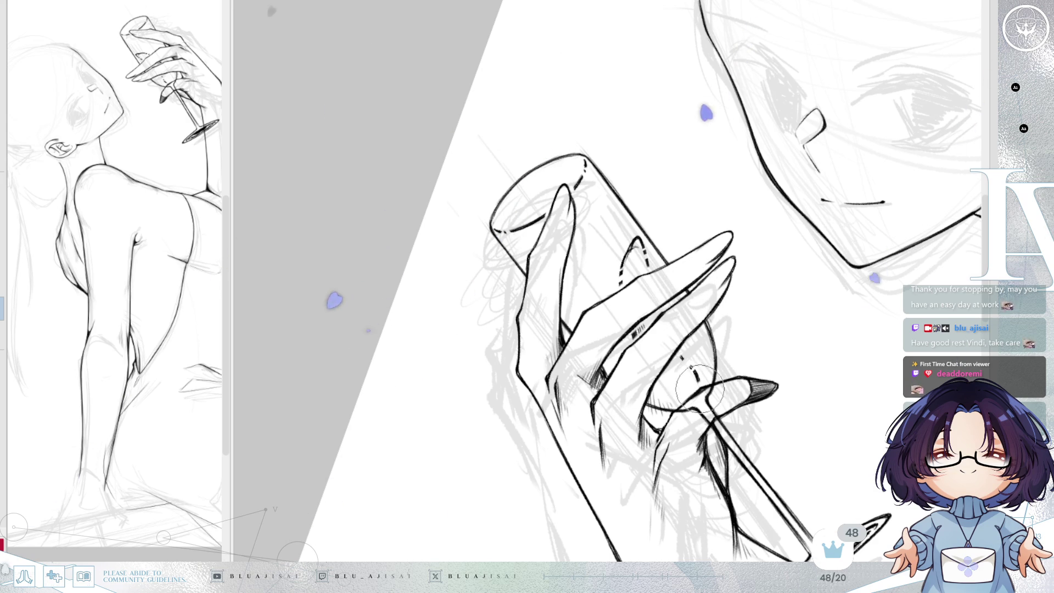
left_click_drag(697, 313, 602, 219)
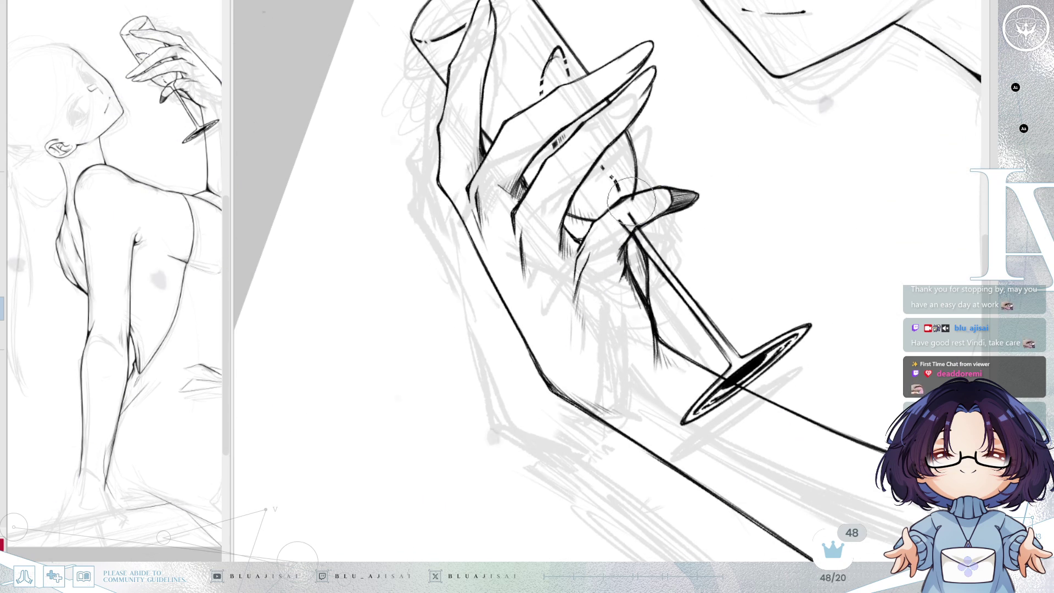
left_click_drag(816, 224, 780, 396)
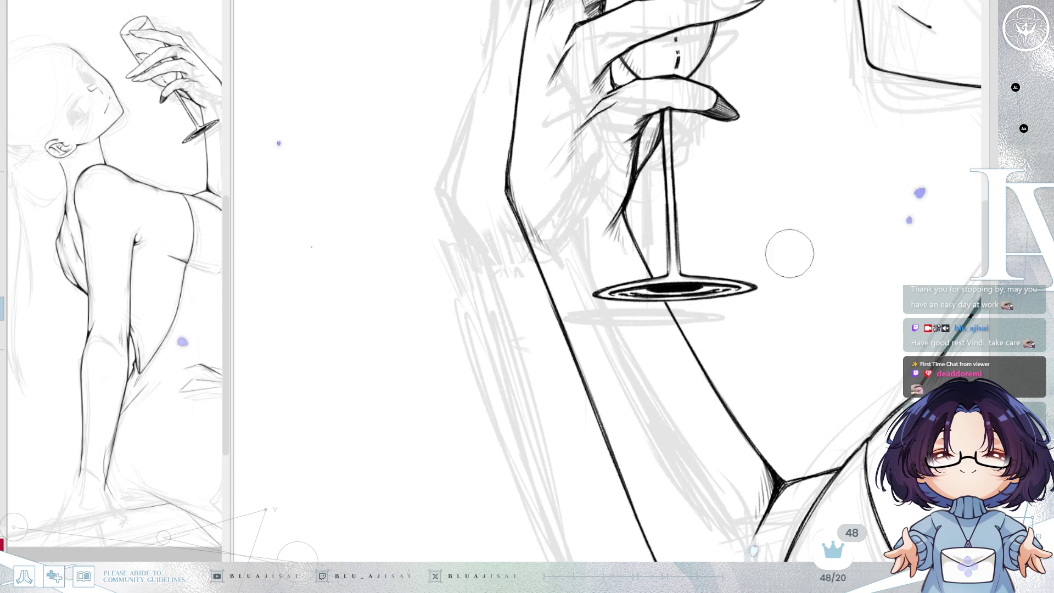
key("ctrl+0")
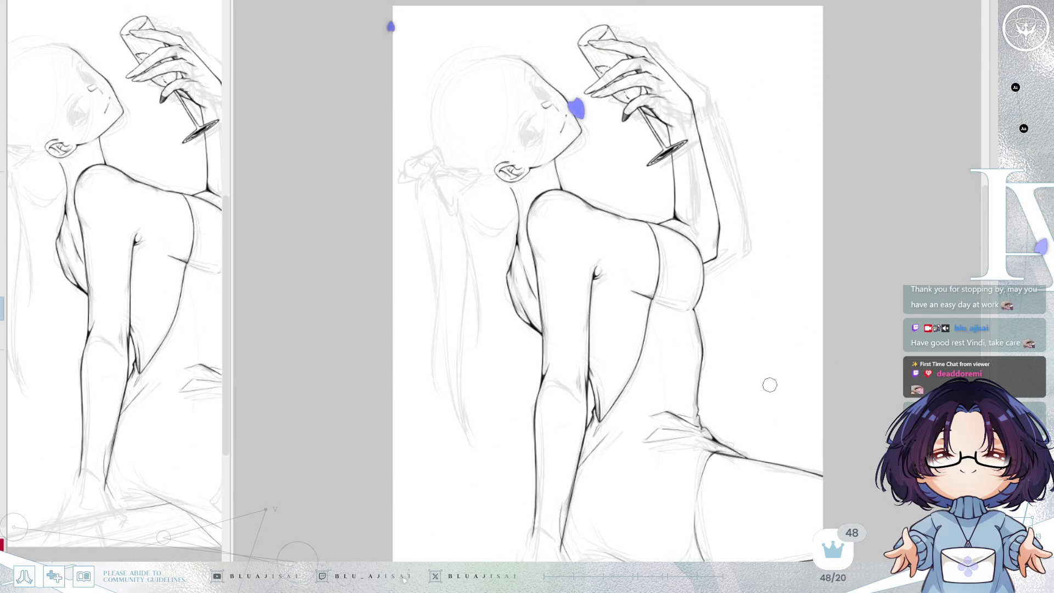
scroll(655, 304, "down", 5)
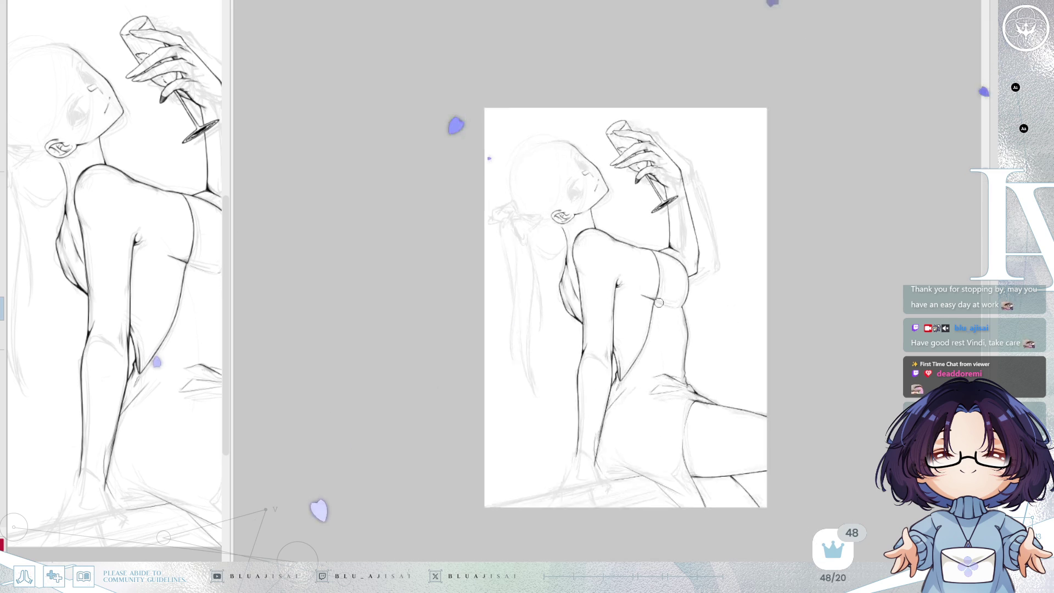
scroll(655, 304, "down", 2)
scroll(655, 304, "up", 1)
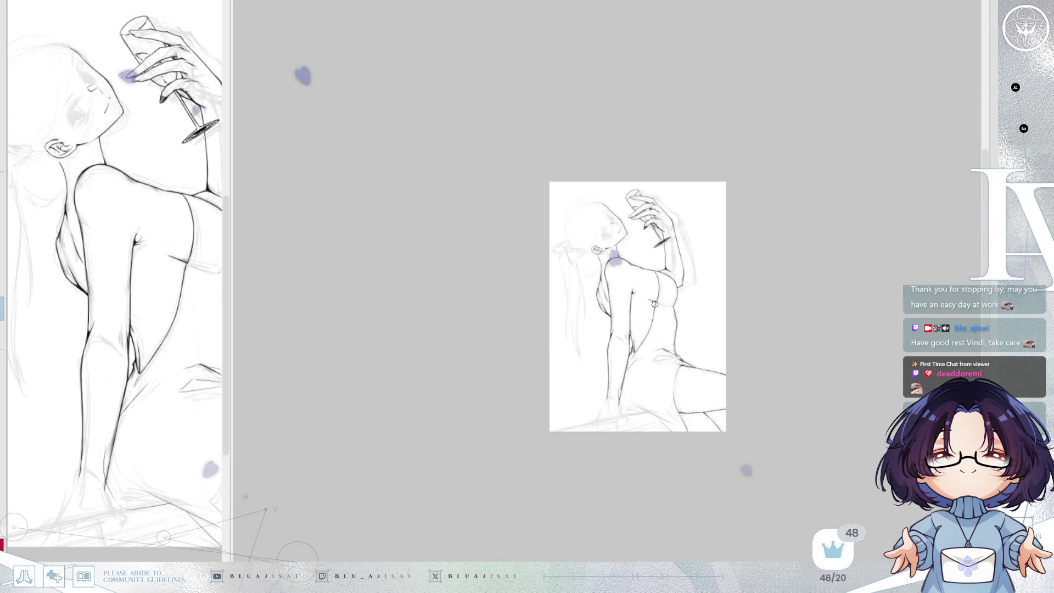
key("h")
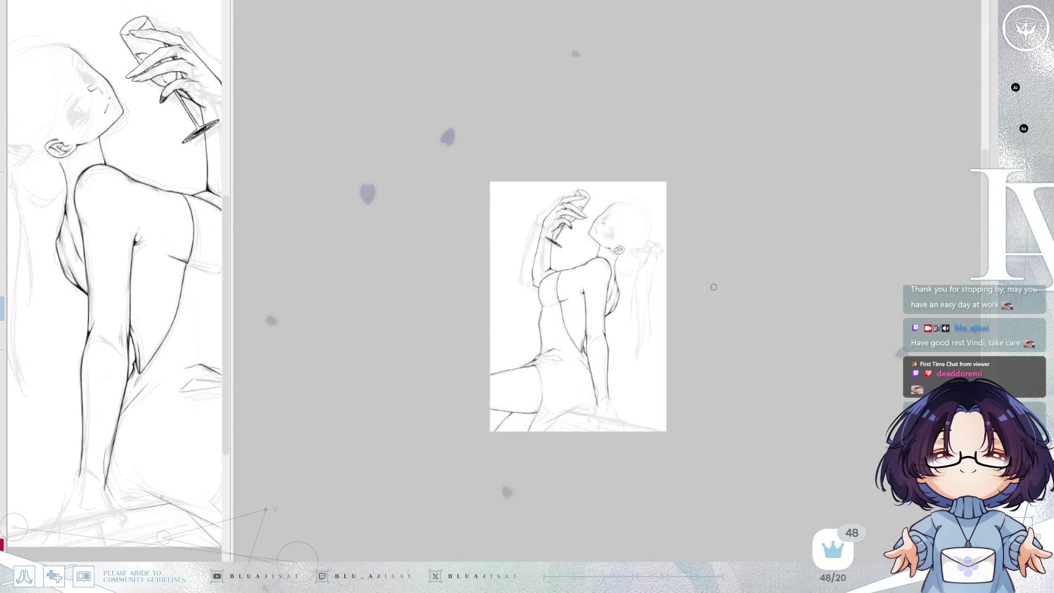
key("h")
key("h")
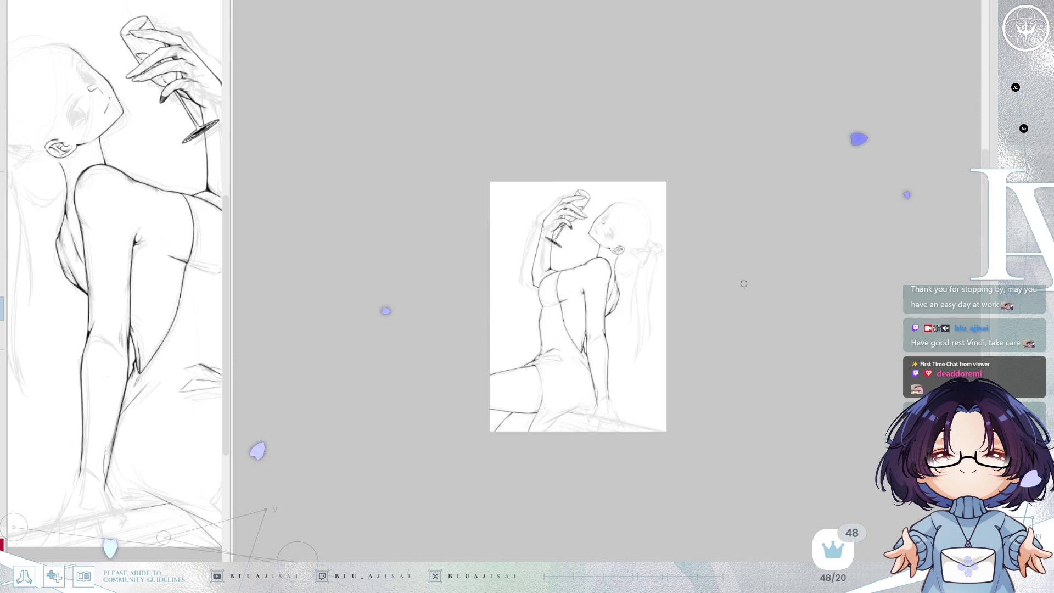
key("h")
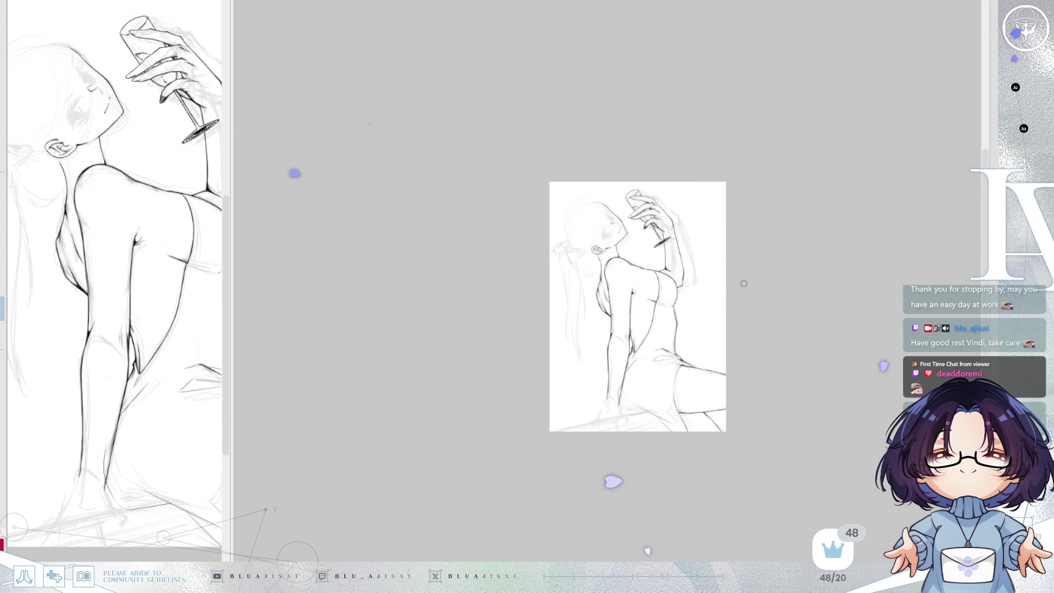
scroll(744, 284, "up", 5)
- Pan the view to bring the figure's torso into view for inking
mouse_move(577, 346)
left_mouse_down()
mouse_move(708, 264)
mouse_move(690, 259)
left_mouse_up()
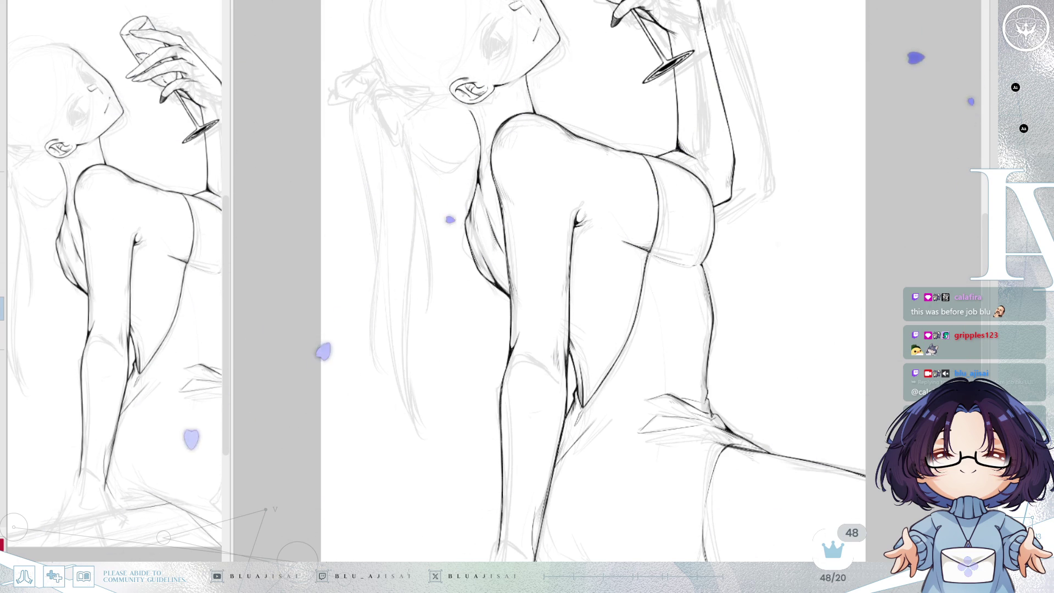
scroll(753, 125, "down", 2)
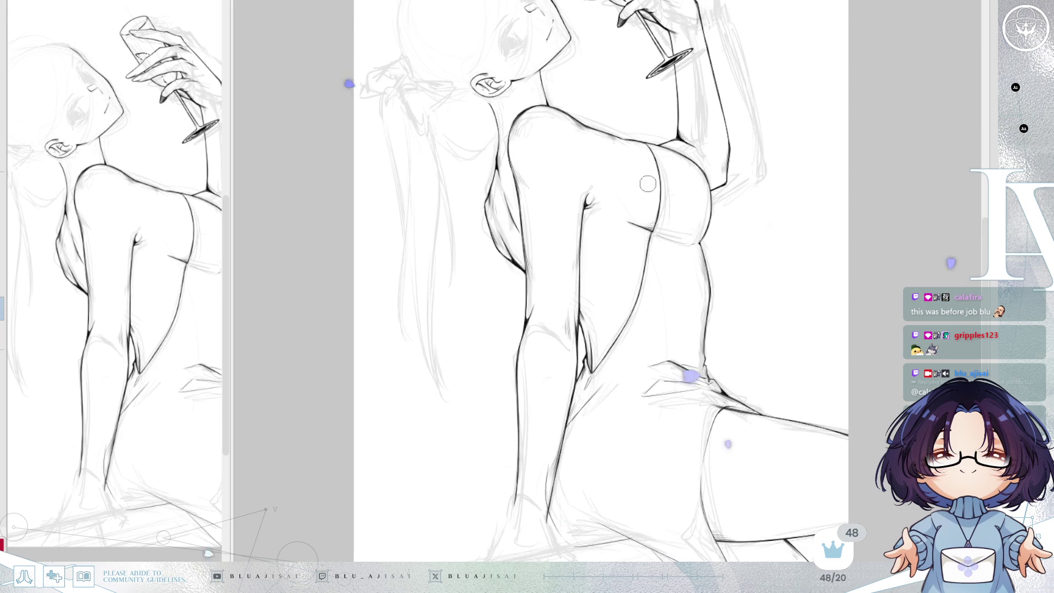
key("h")
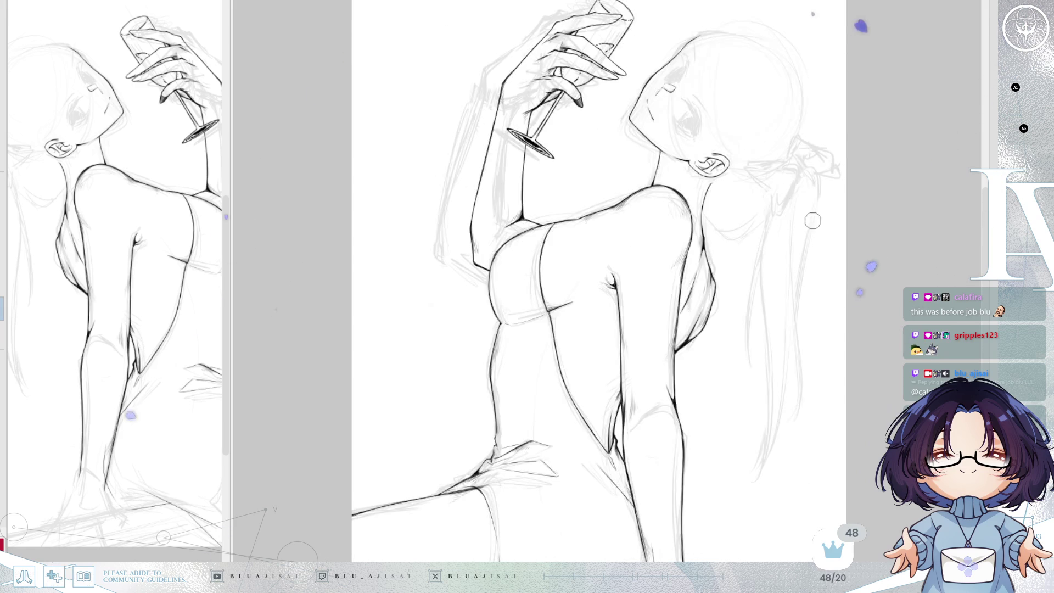
scroll(812, 228, "down", 1)
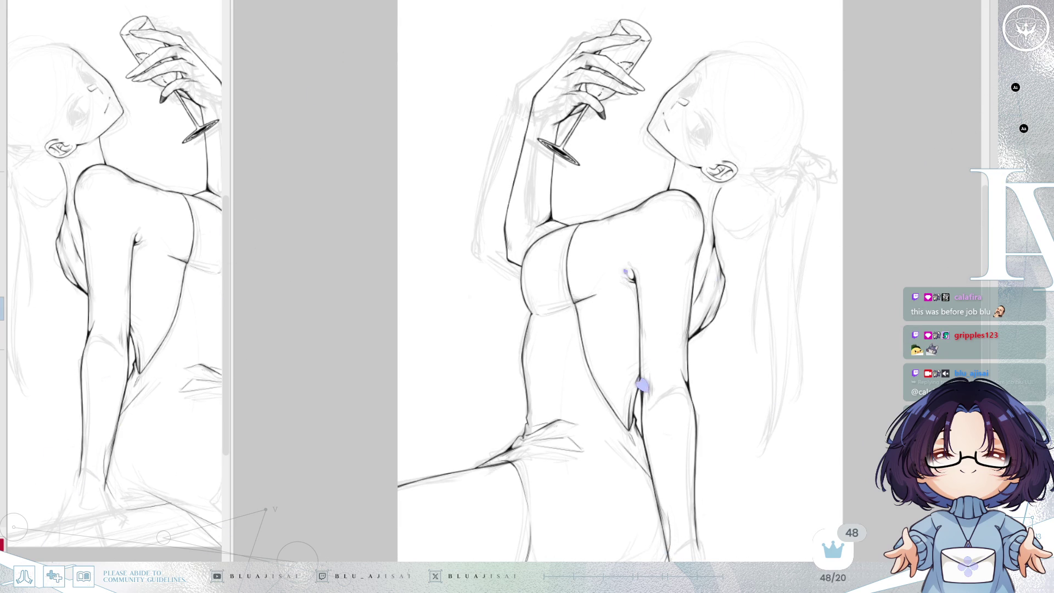
key("ctrl+z")
key("ctrl+y")
scroll(732, 137, "up", 2)
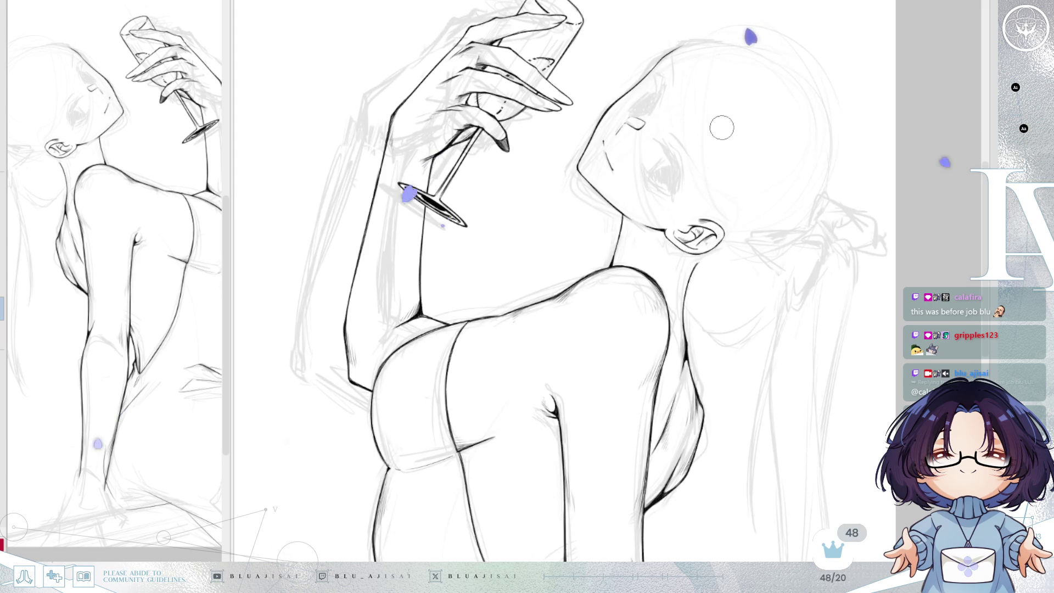
key("h")
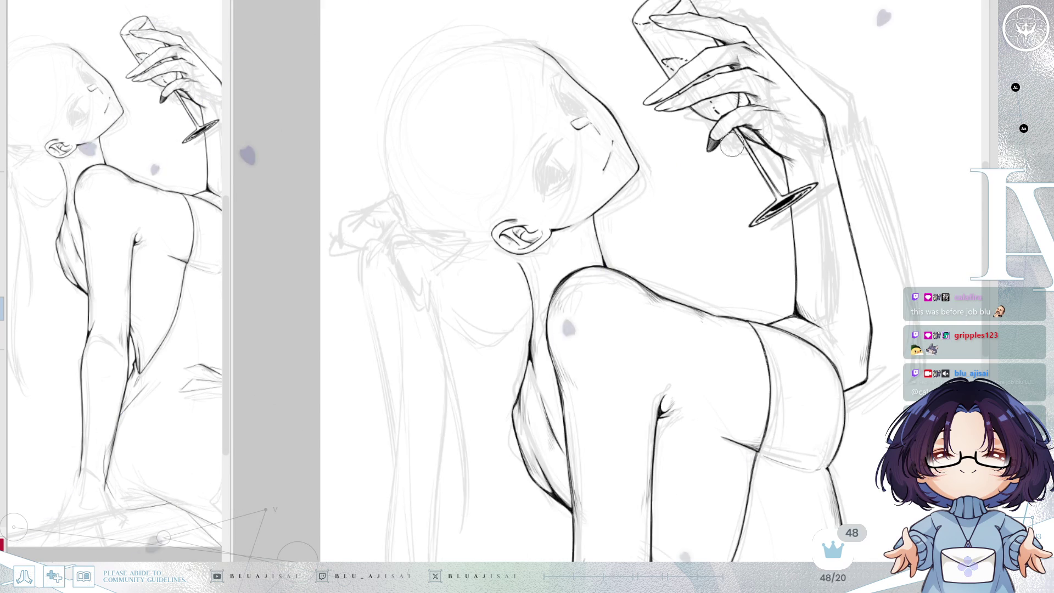
scroll(867, 347, "up", 2)
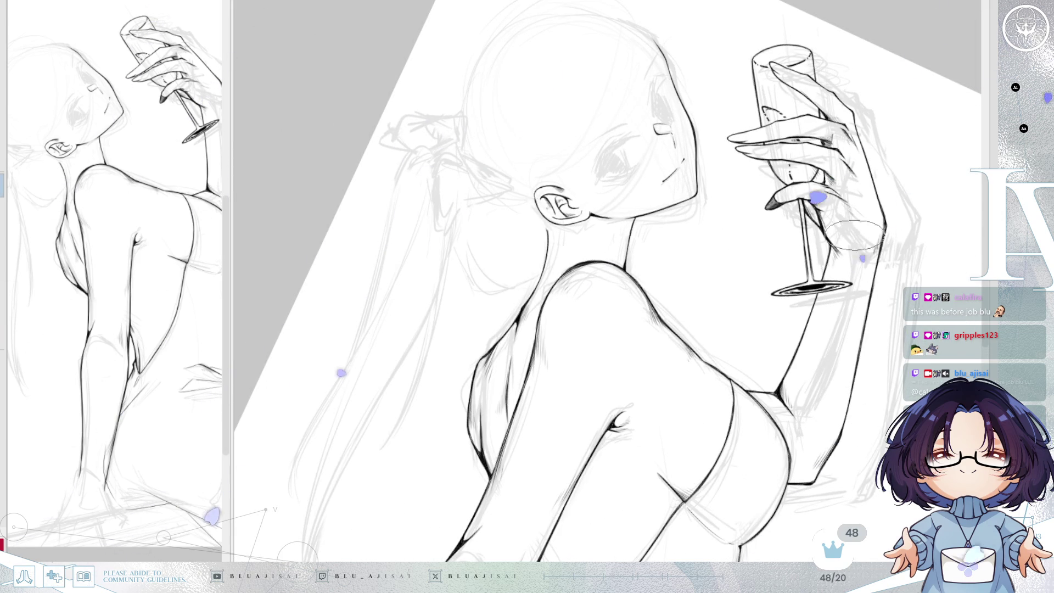
scroll(780, 261, "up", 2)
scroll(633, 134, "down", 4)
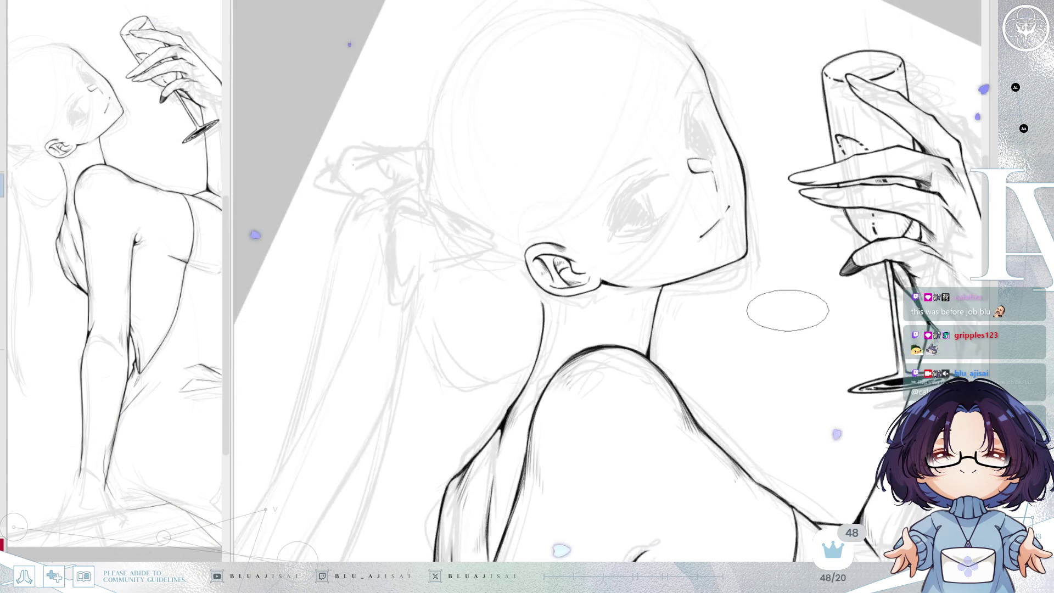
scroll(904, 314, "up", 1)
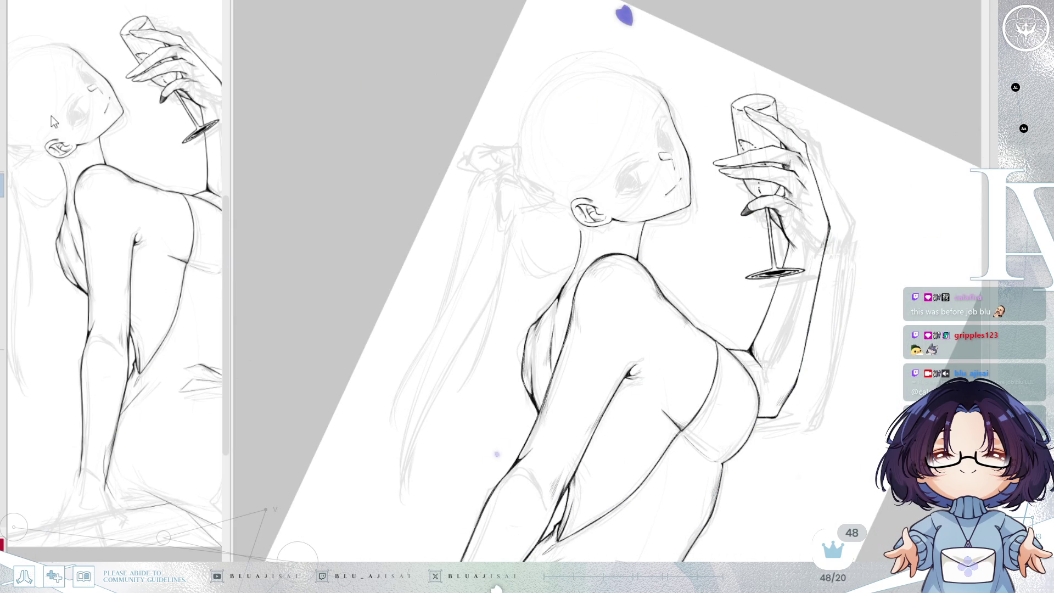
scroll(675, 220, "up", 2)
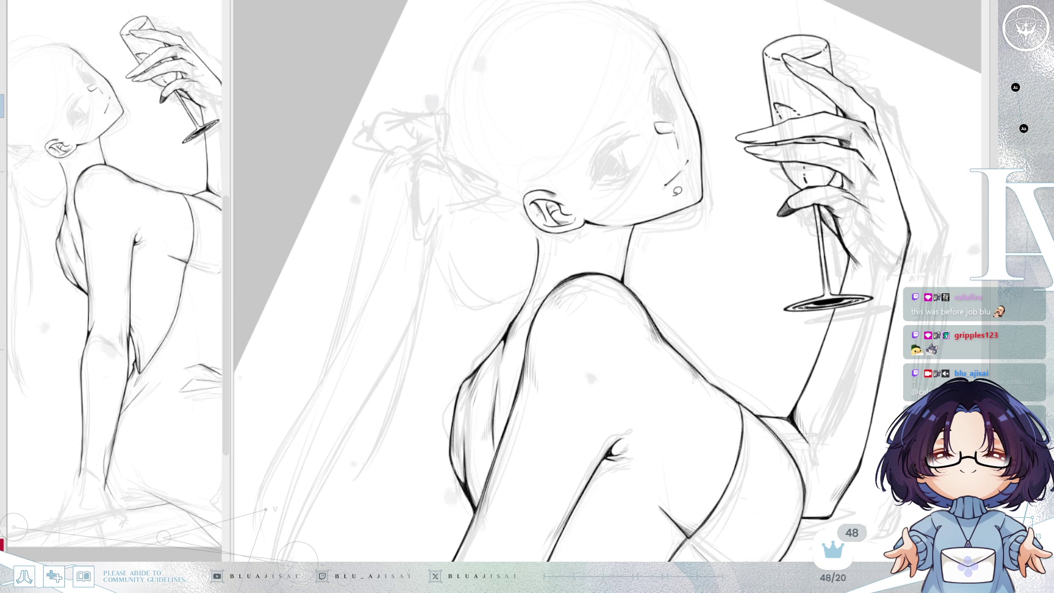
- Lasso a closed outline around the woman's head and face, then flip the view horizontally
mouse_move(568, 122)
left_mouse_down()
mouse_move(686, 97)
mouse_move(718, 226)
mouse_move(713, 291)
mouse_move(650, 306)
left_mouse_up()
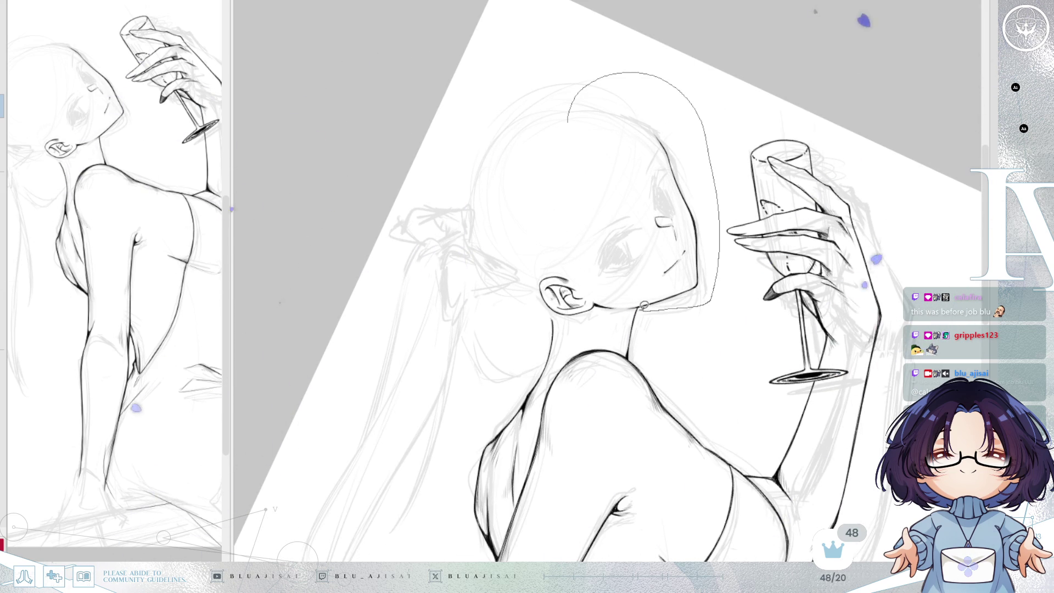
left_click_drag(514, 186, 565, 126)
key("h")
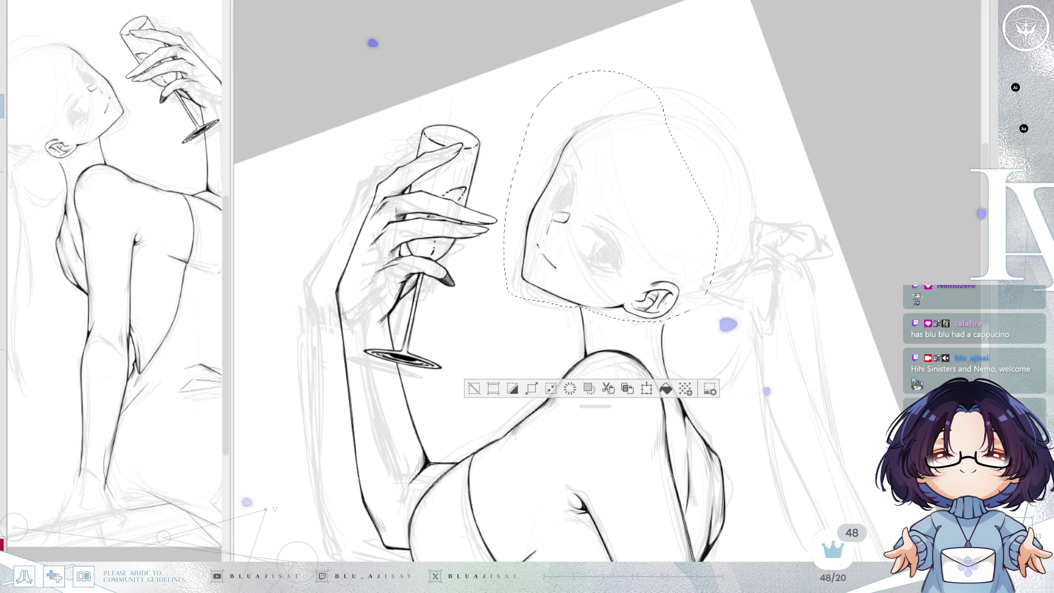
- Free-transform the selected face, stretching it taller at the top and nudging it up and right
left_click_drag(813, 352, 814, 219)
key("ctrl+t")
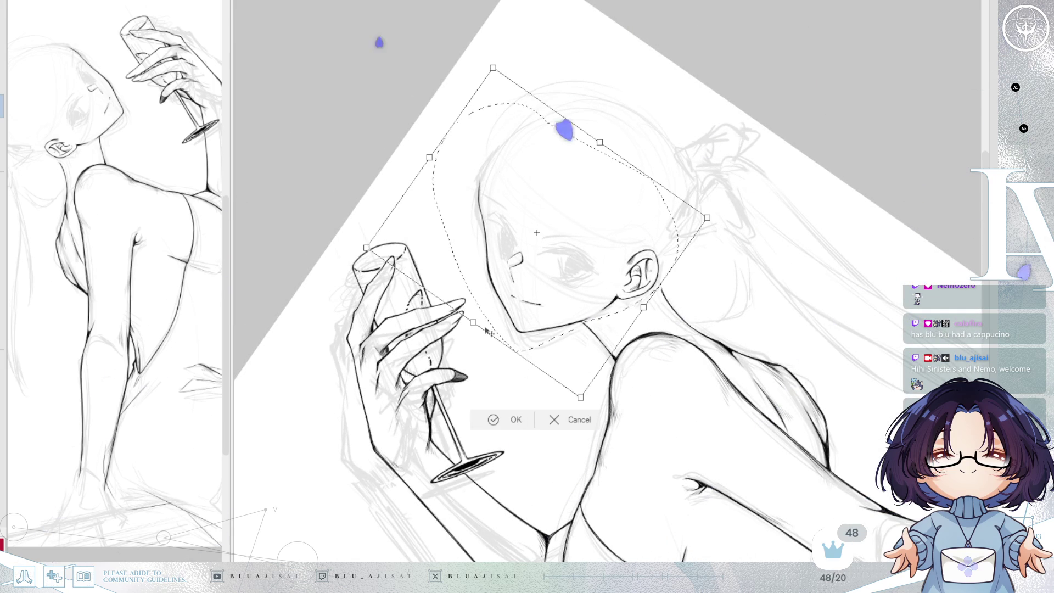
left_click_drag(473, 327, 473, 336)
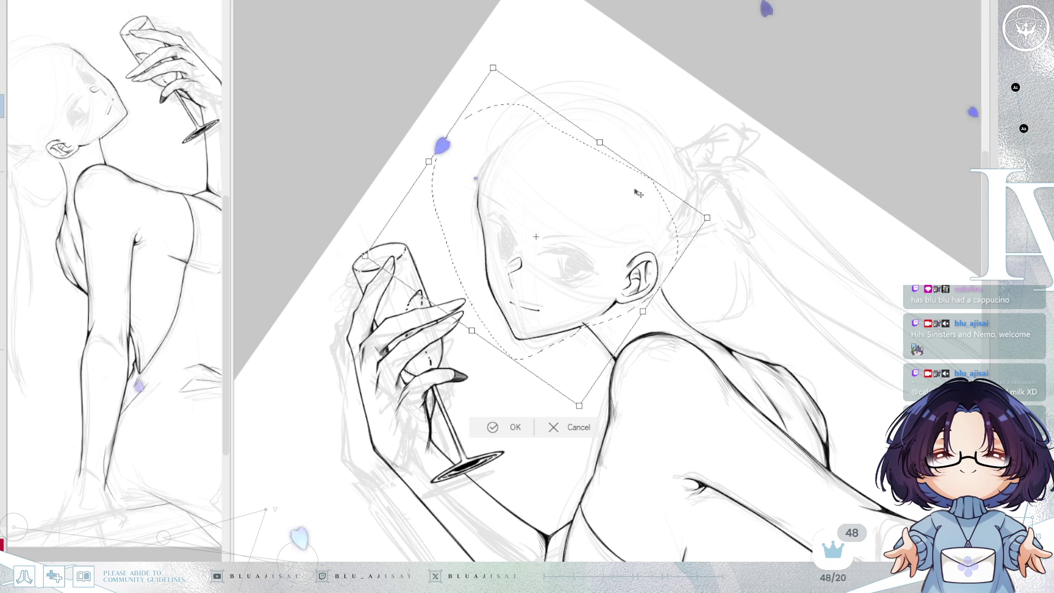
left_click_drag(601, 145, 600, 135)
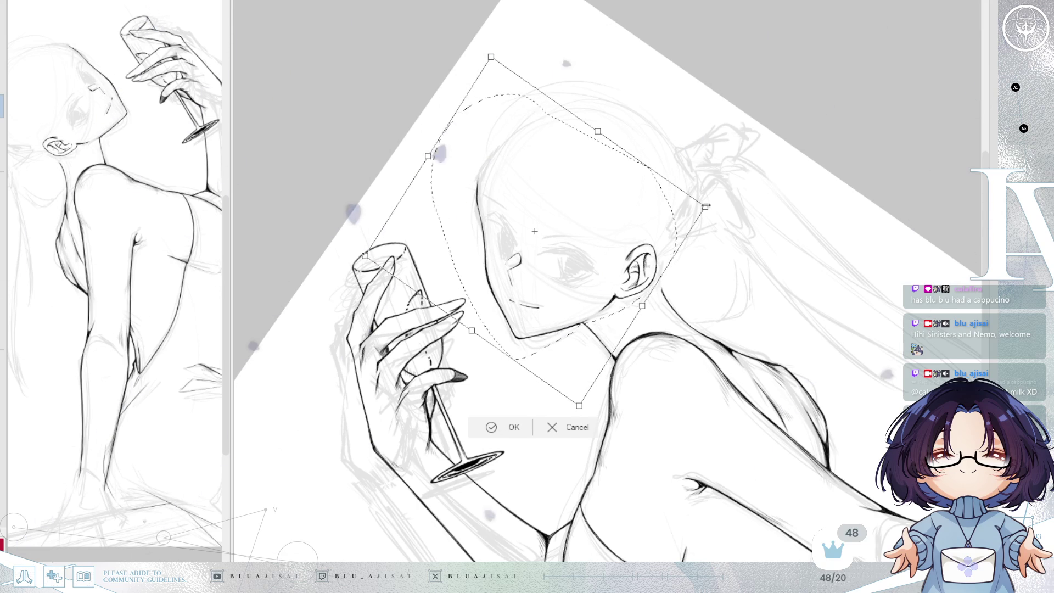
left_click_drag(659, 231, 657, 225)
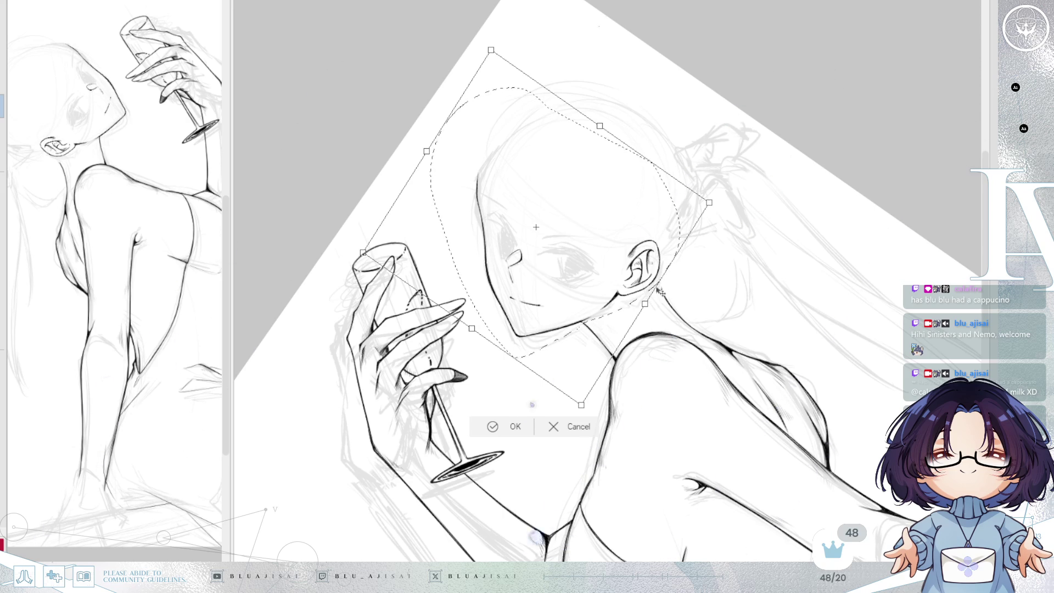
key("Return")
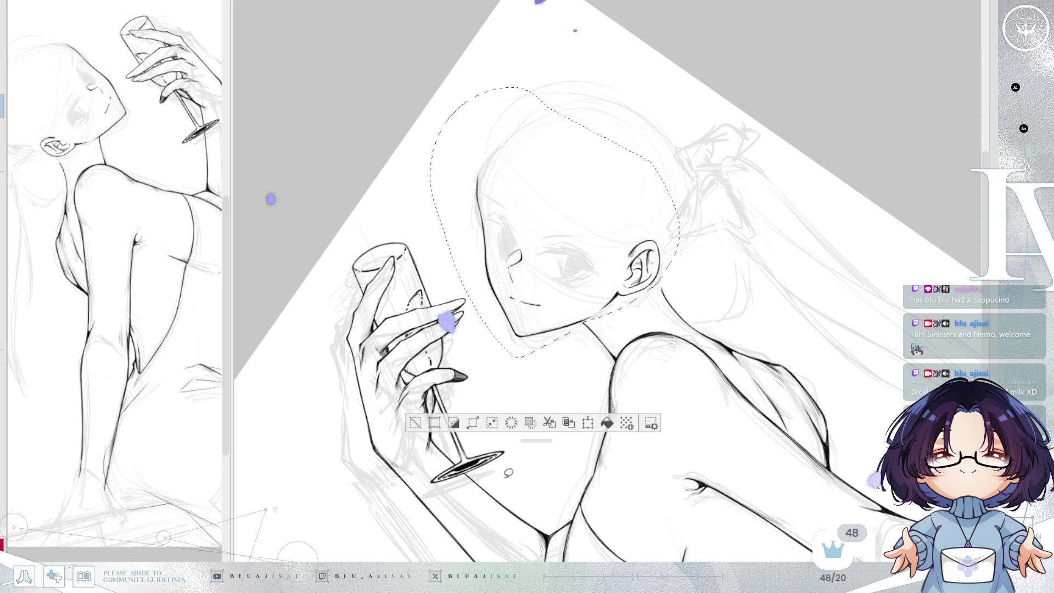
- Deselect the face and zoom the mirrored view in on the eye and cheek
key("ctrl+d")
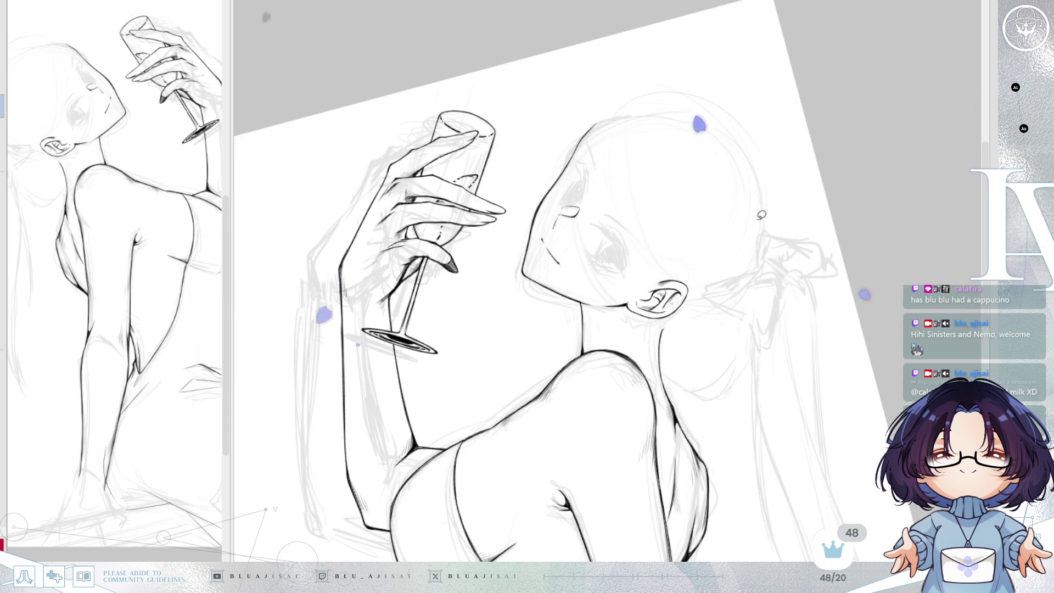
key("h")
key("h")
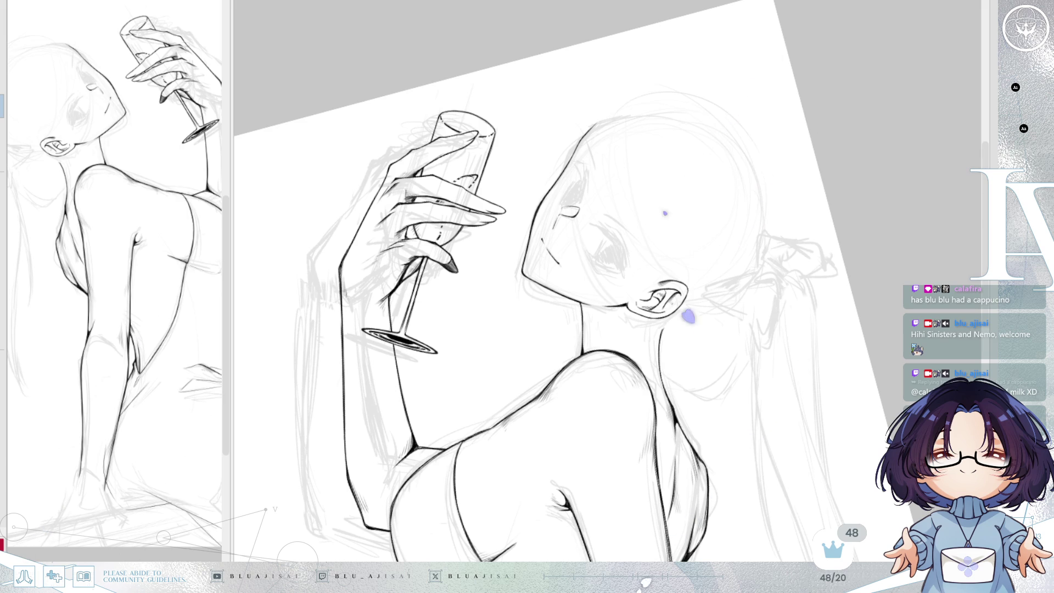
scroll(707, 247, "up", 3)
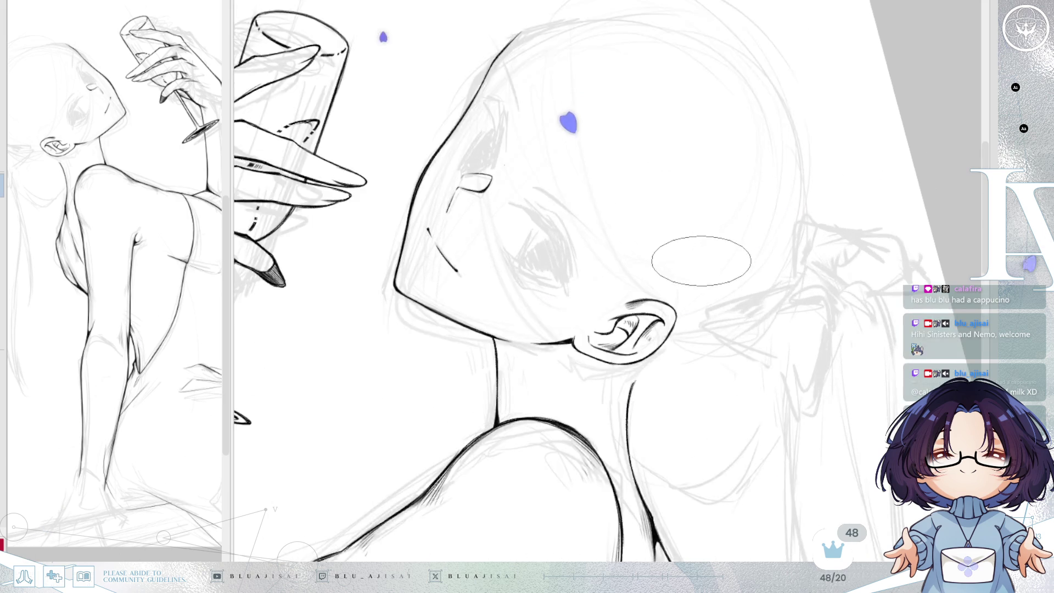
key("h")
left_click_drag(795, 181, 833, 365)
scroll(833, 364, "up", 2)
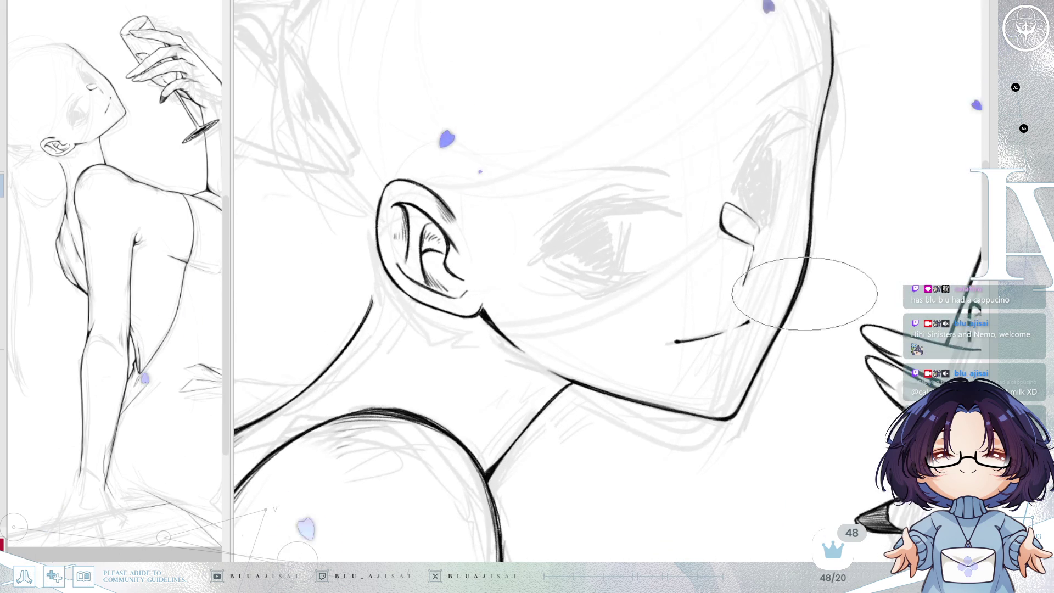
left_click_drag(754, 302, 815, 374)
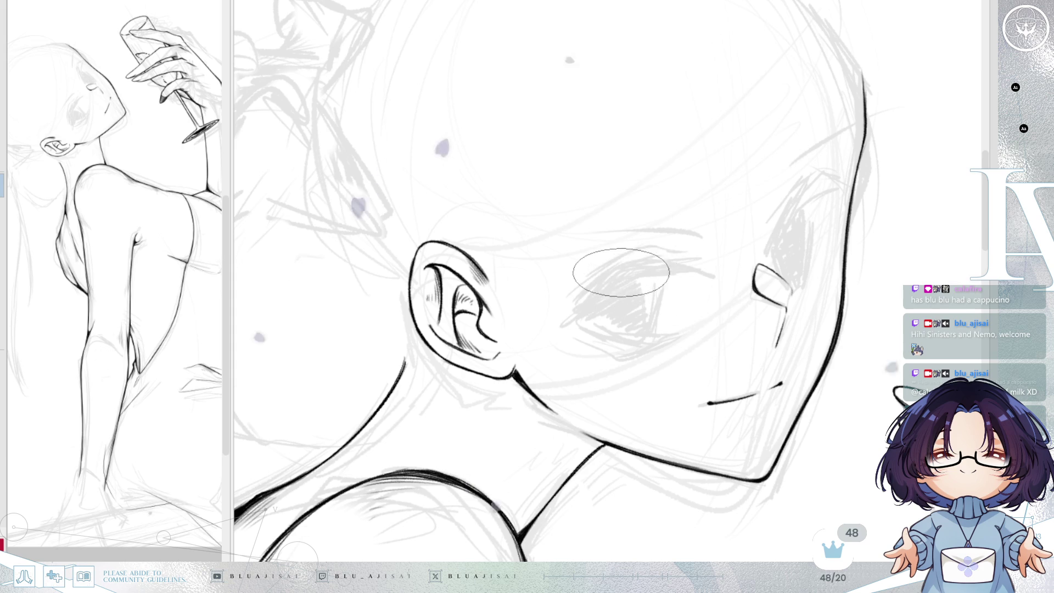
scroll(638, 265, "up", 1)
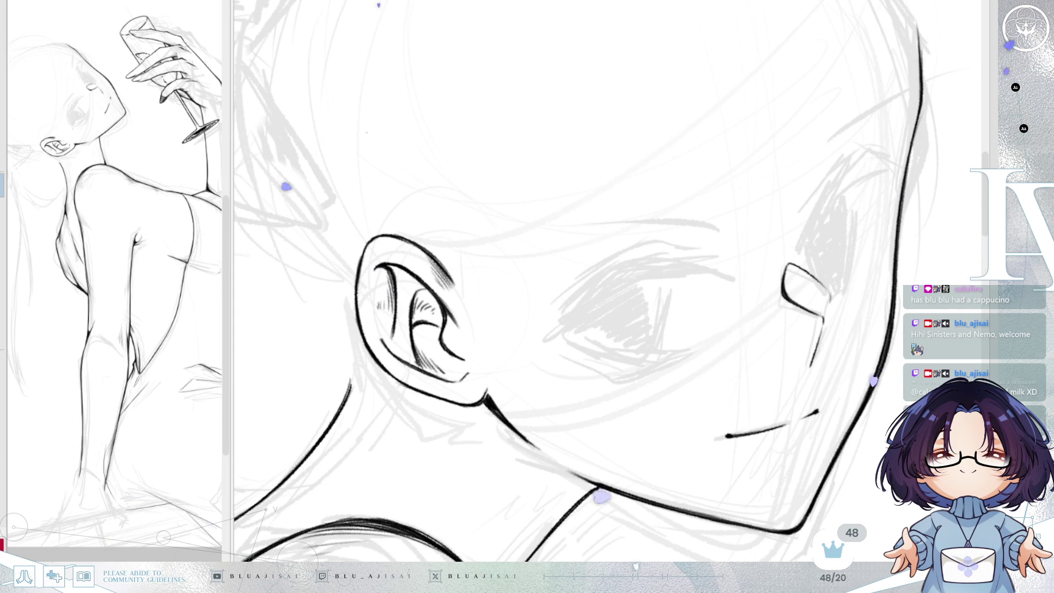
- Ink a dark upper eyelid over the sketched eye, undoing the extra second stroke
left_click_drag(586, 290, 636, 261)
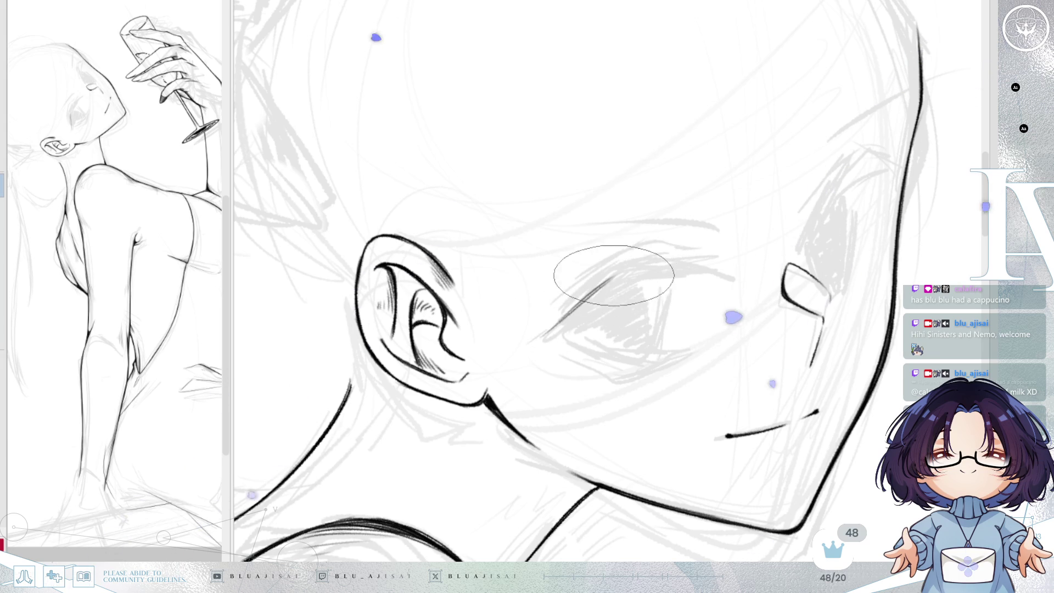
left_click_drag(601, 286, 713, 249)
key("ctrl+z")
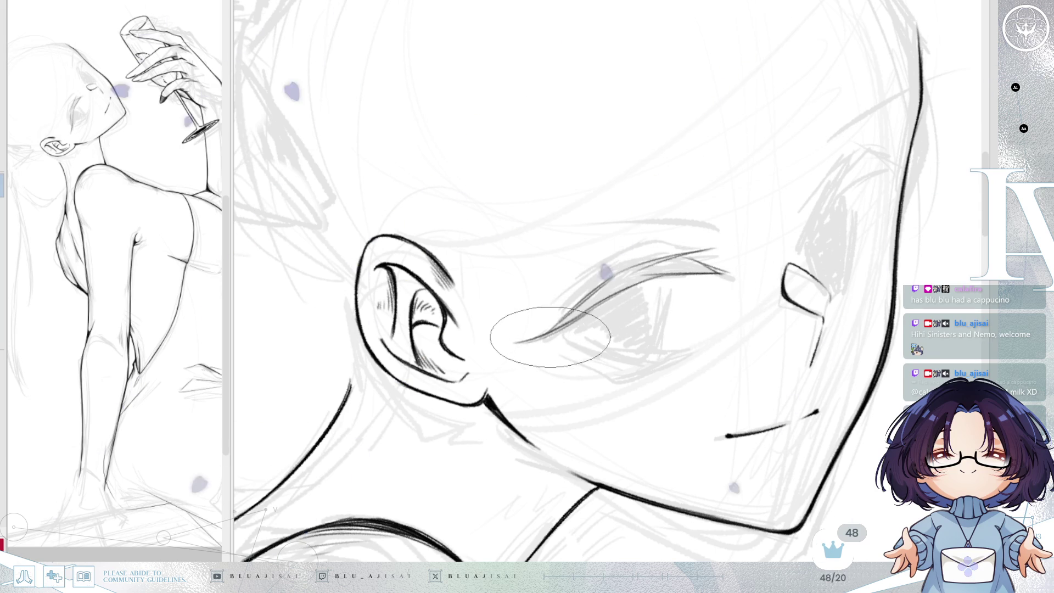
- Mirror the canvas view and rotate it so the eye line lies flat
key("h")
left_click_drag(760, 266, 755, 238)
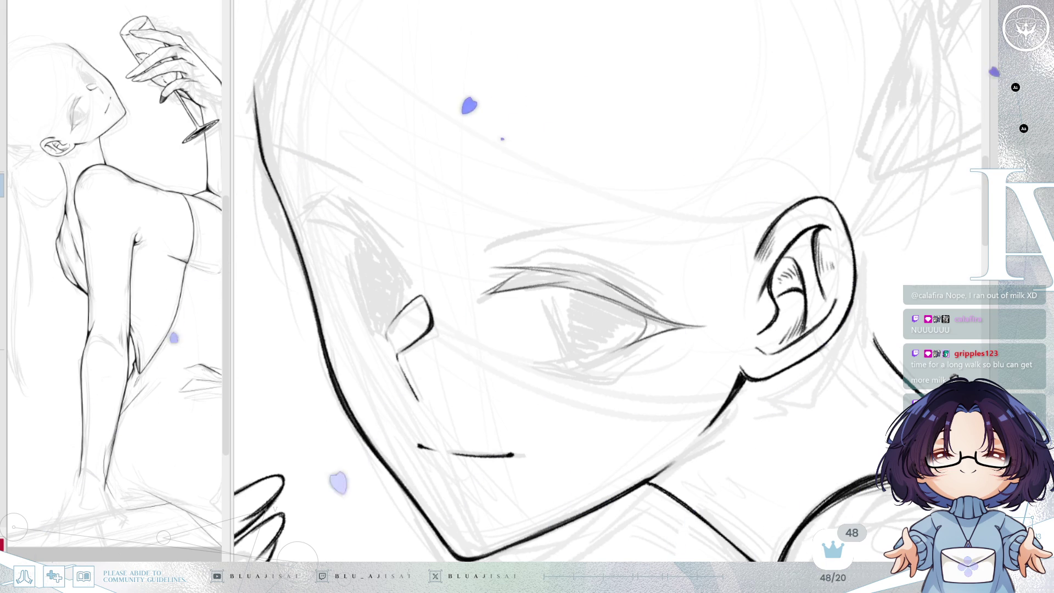
- Mirror and rotate the canvas view until the far eye lies horizontal
key("h")
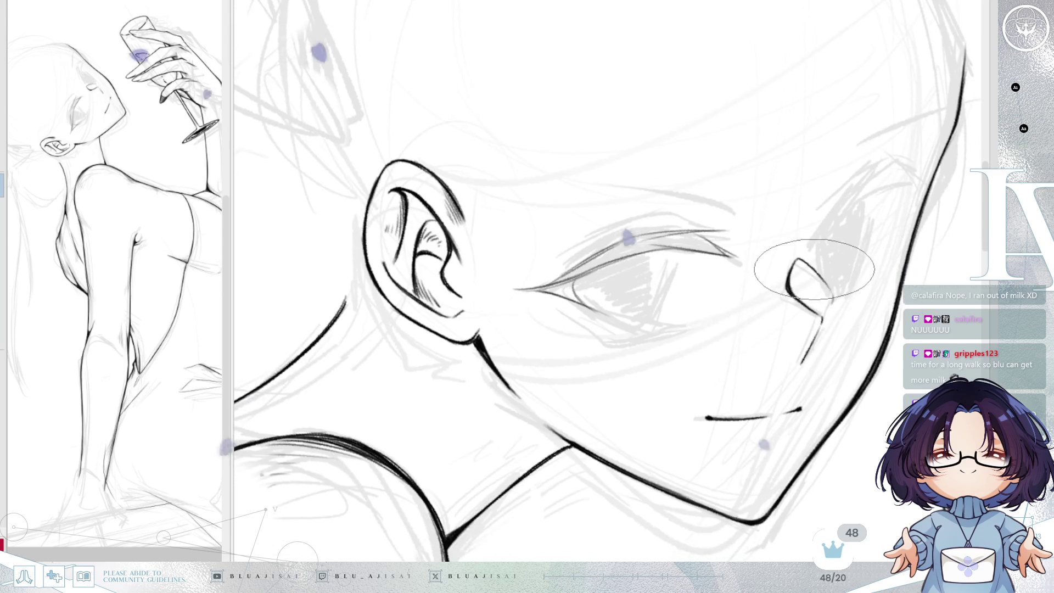
key("-")
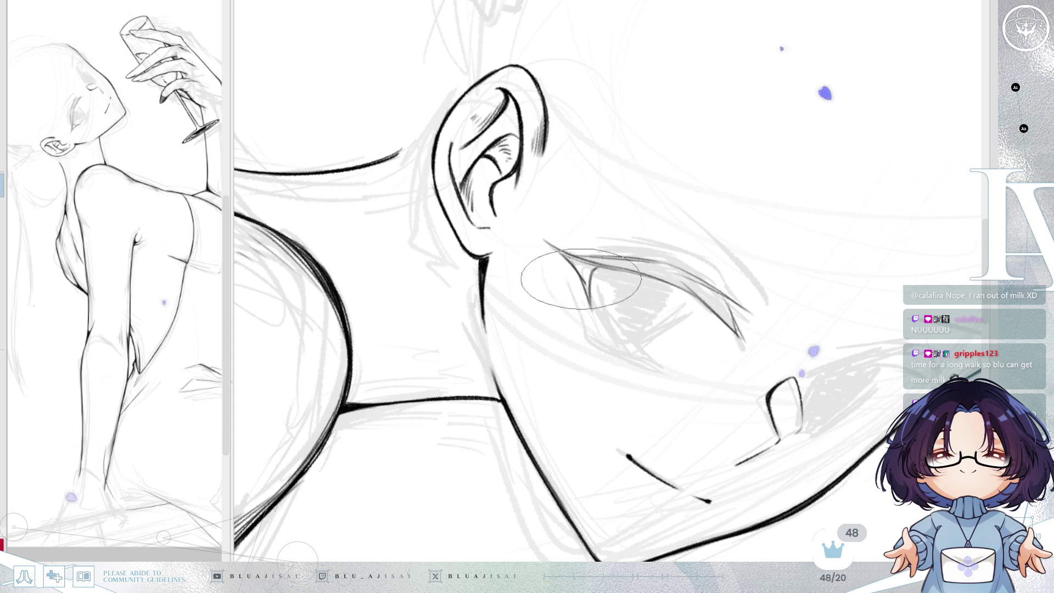
key("-")
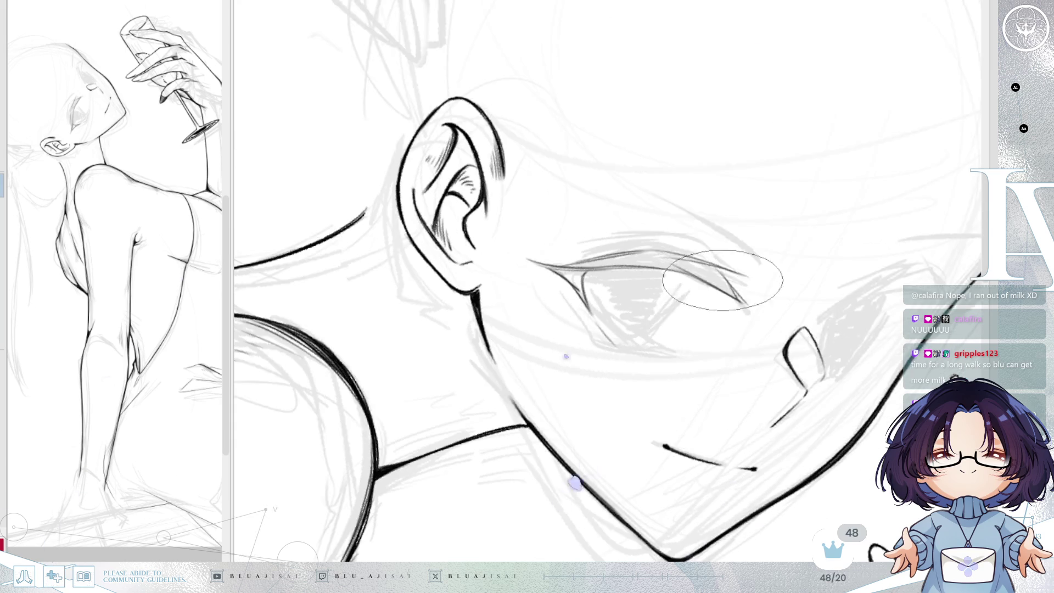
key("-")
key("-")
key("-")
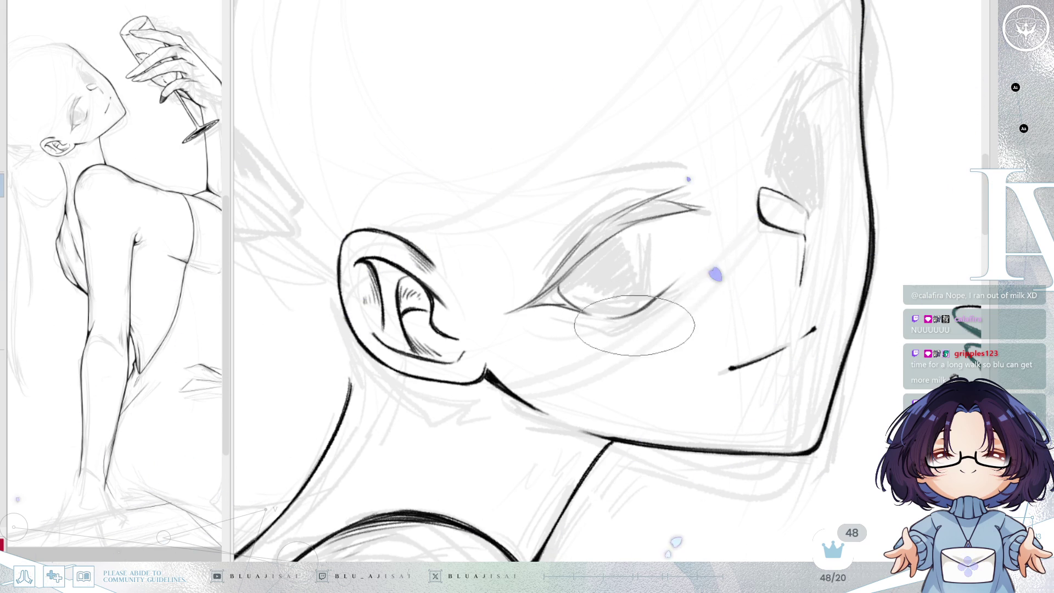
key("h")
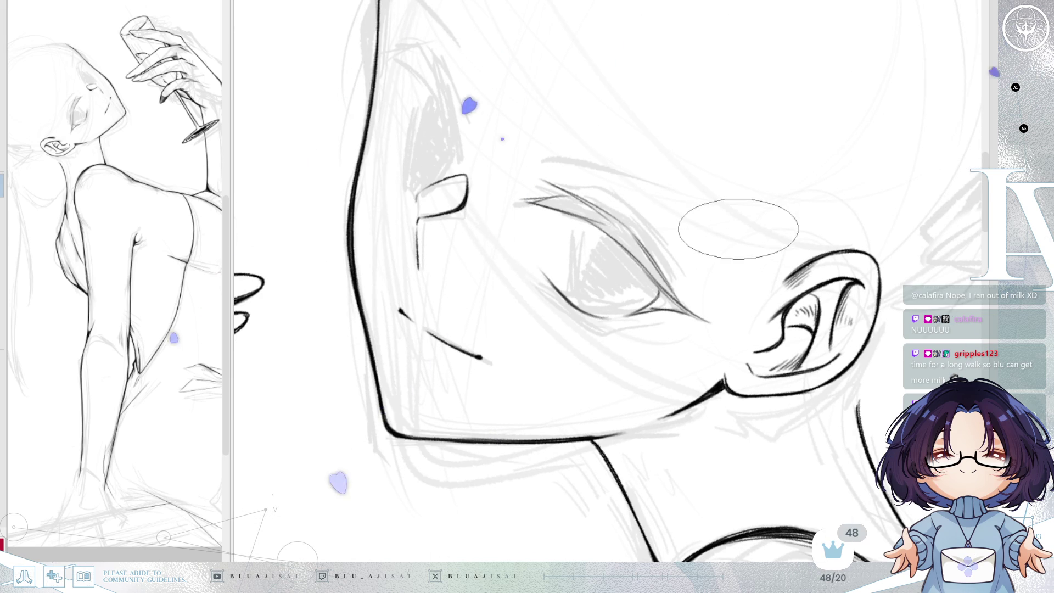
key("End")
key("End")
key("End")
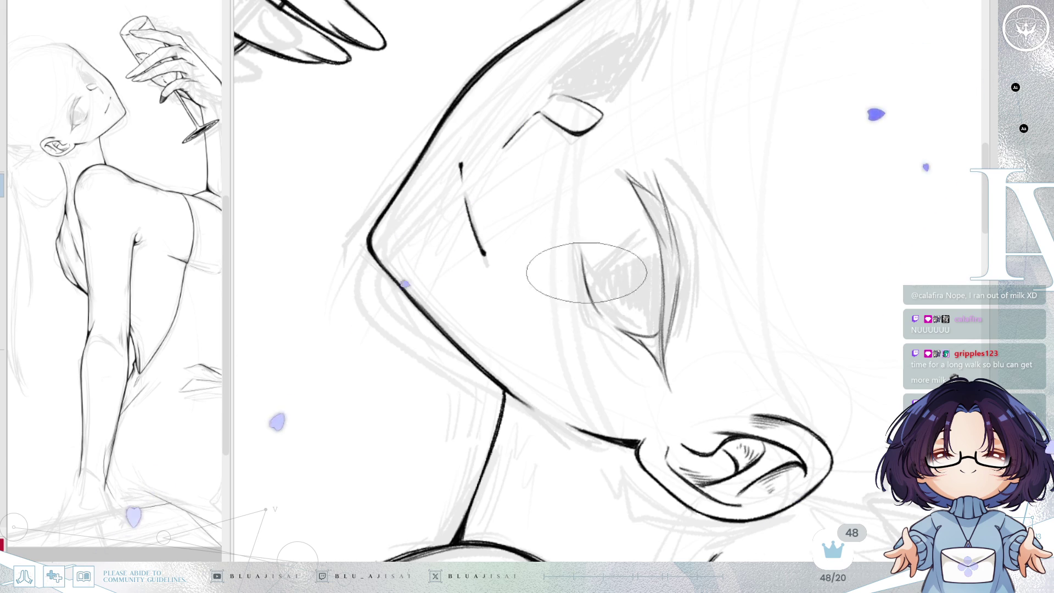
left_click_drag(632, 170, 766, 104)
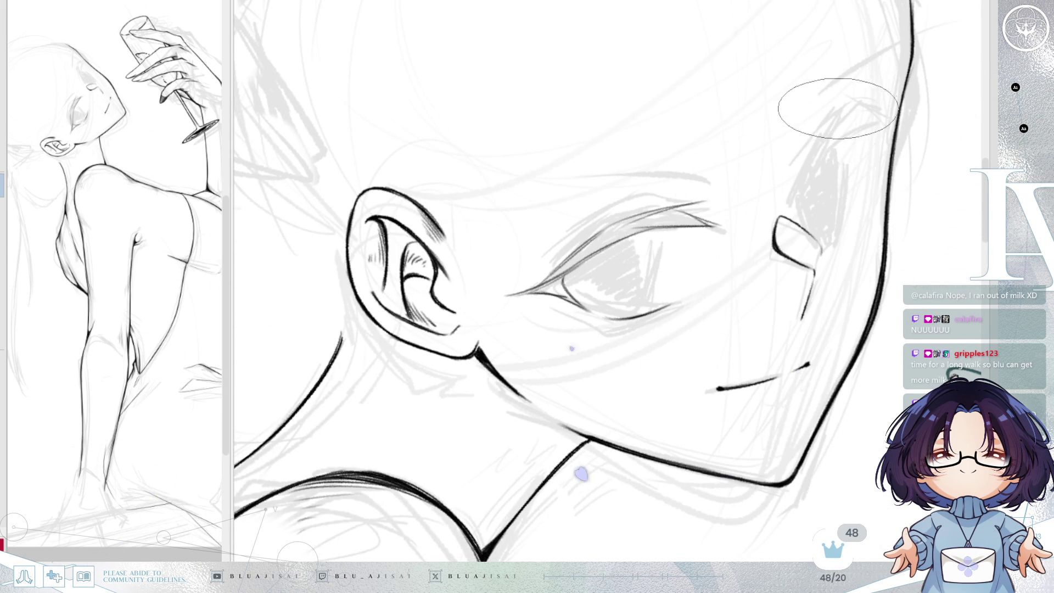
- Ink three short curved lash strokes on the far eye, then flip the view to check
left_click_drag(787, 166, 840, 112)
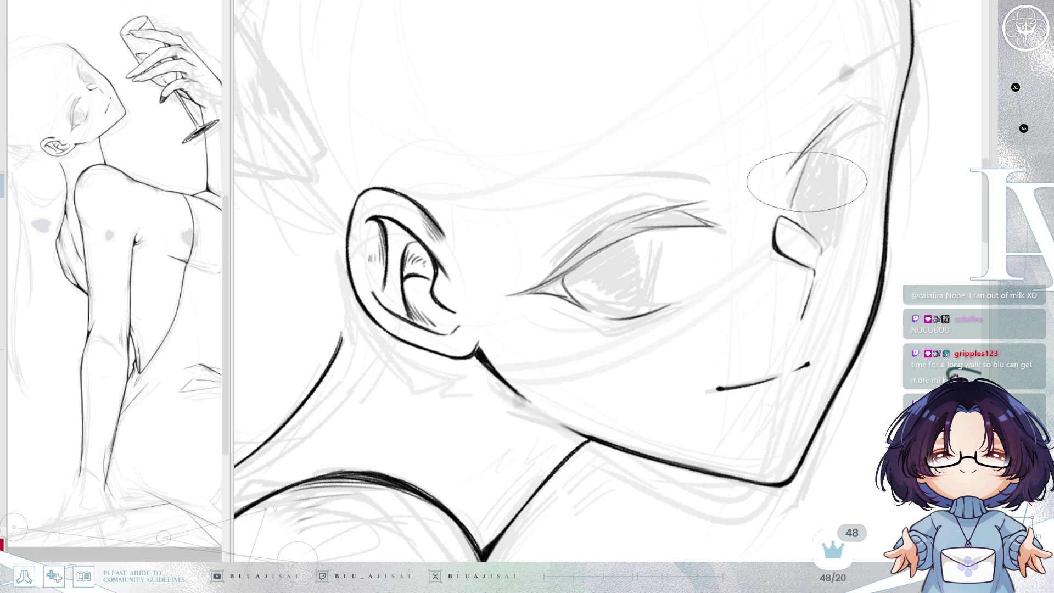
left_click_drag(803, 155, 920, 117)
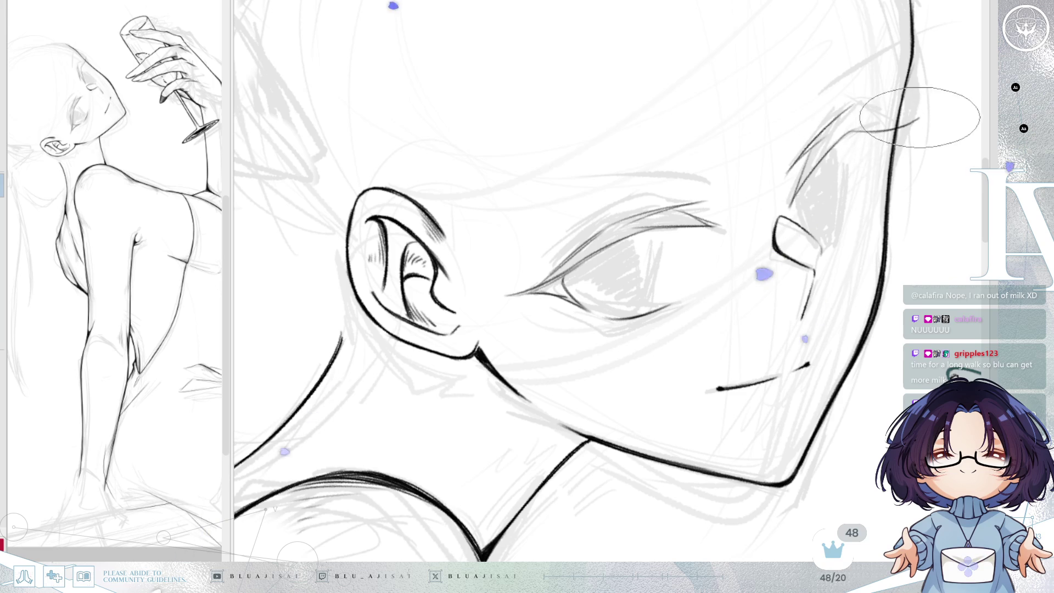
left_click_drag(858, 110, 933, 115)
key("h")
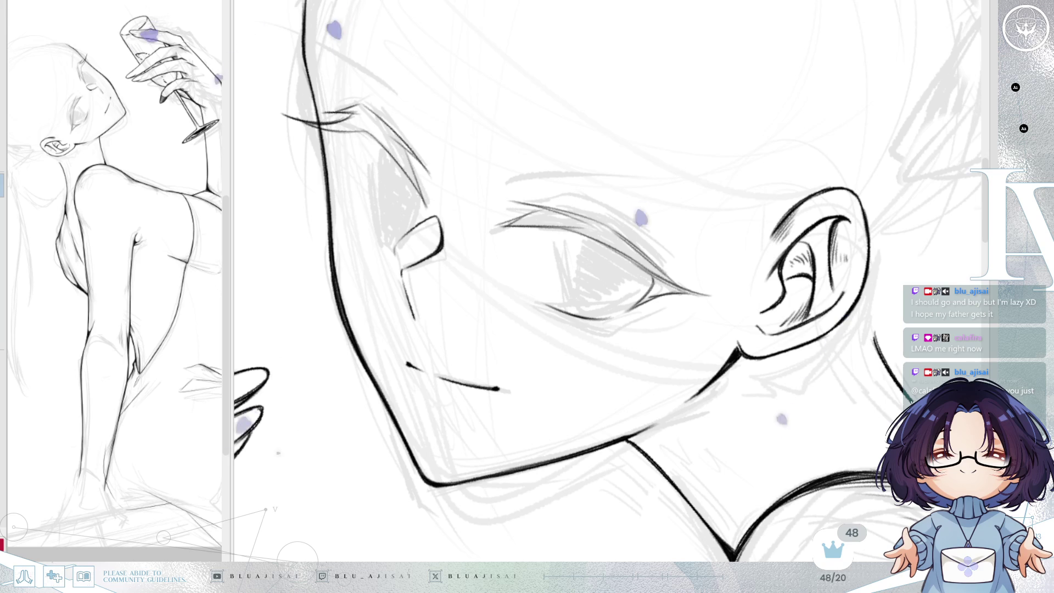
key("h")
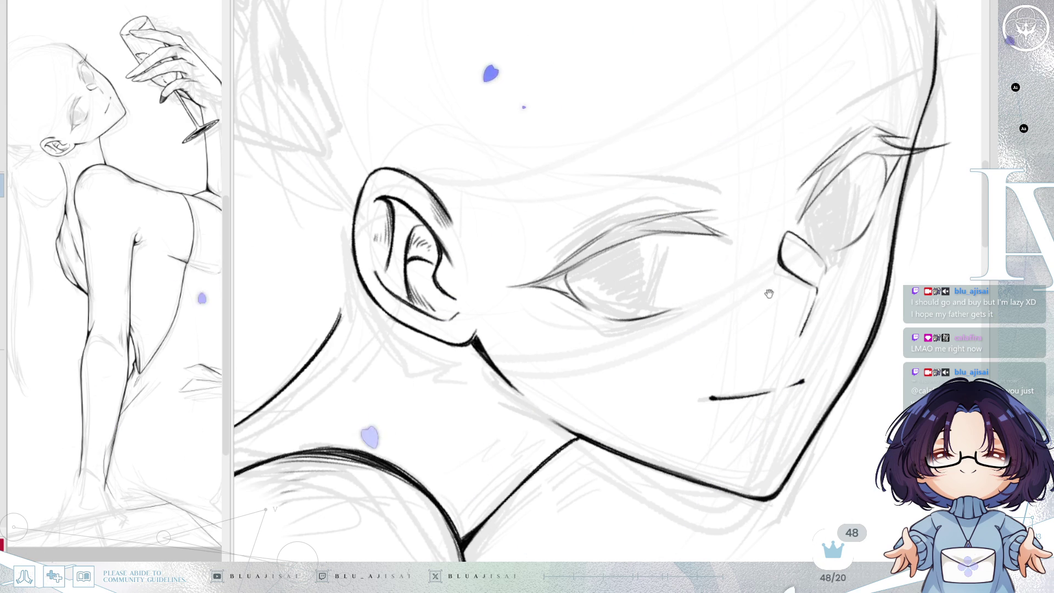
key("Delete")
key("Insert")
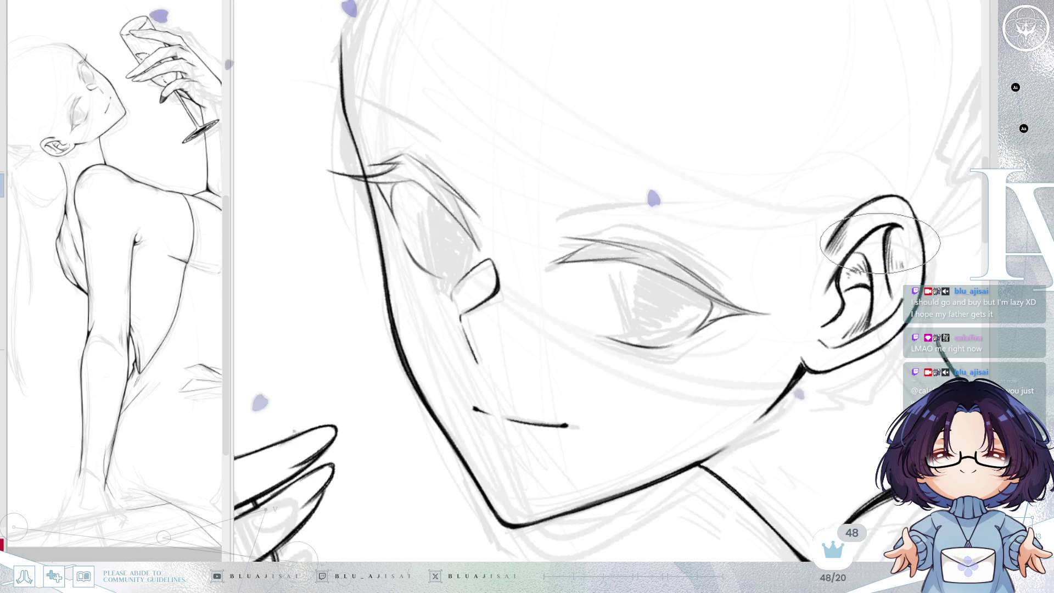
key("Delete")
key("Delete")
key("Delete")
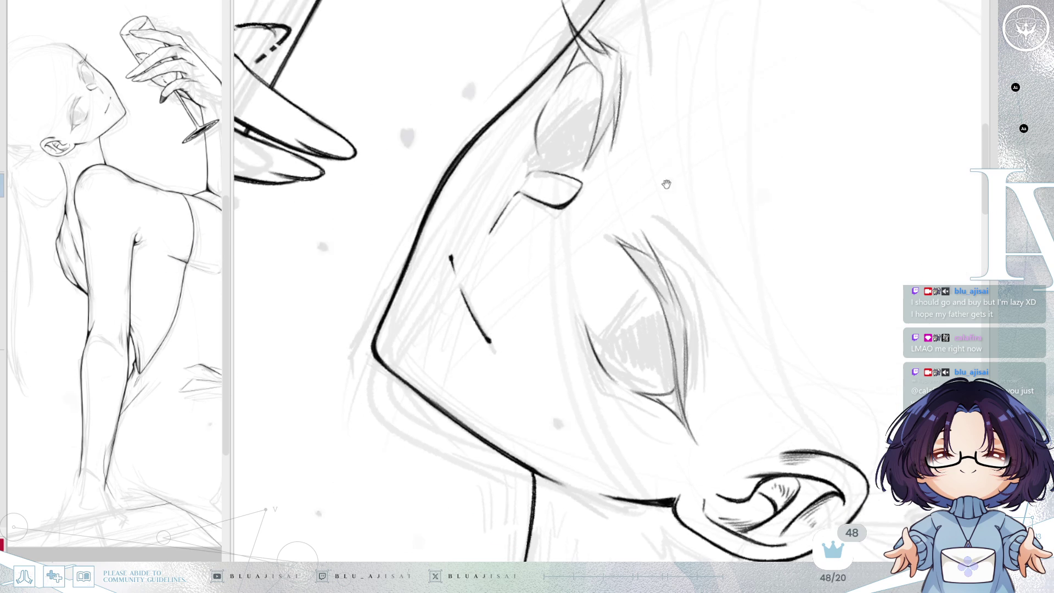
key("Delete")
key("Delete")
key("Delete")
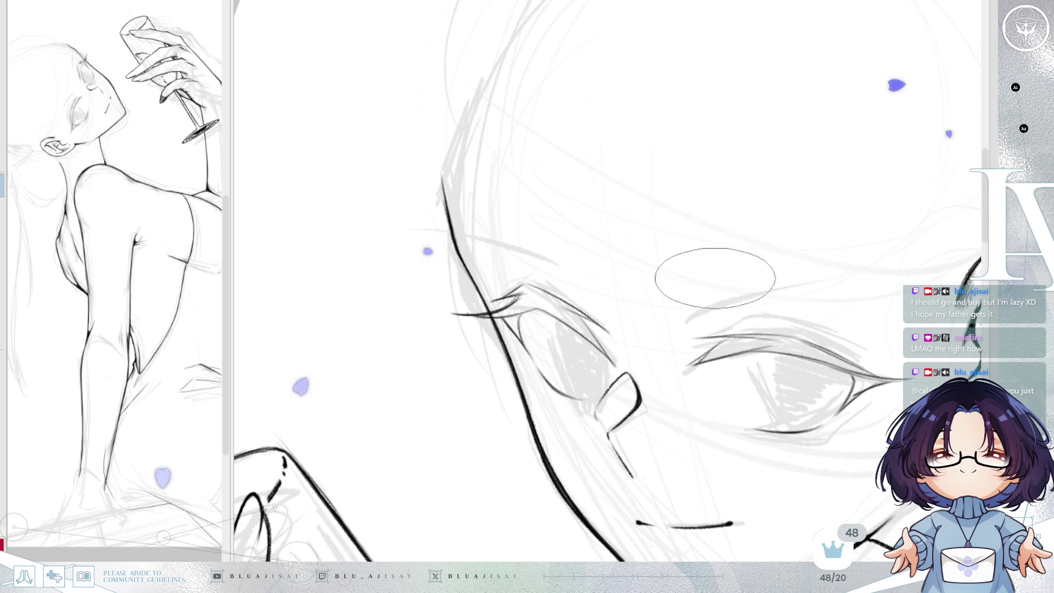
key("Insert")
key("Delete")
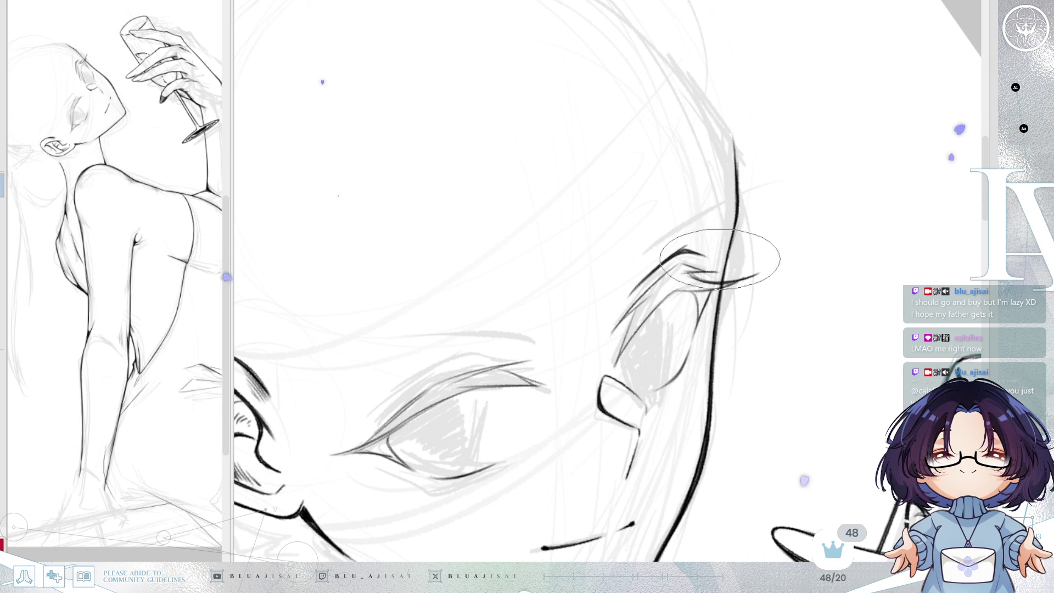
left_click_drag(723, 219, 732, 194)
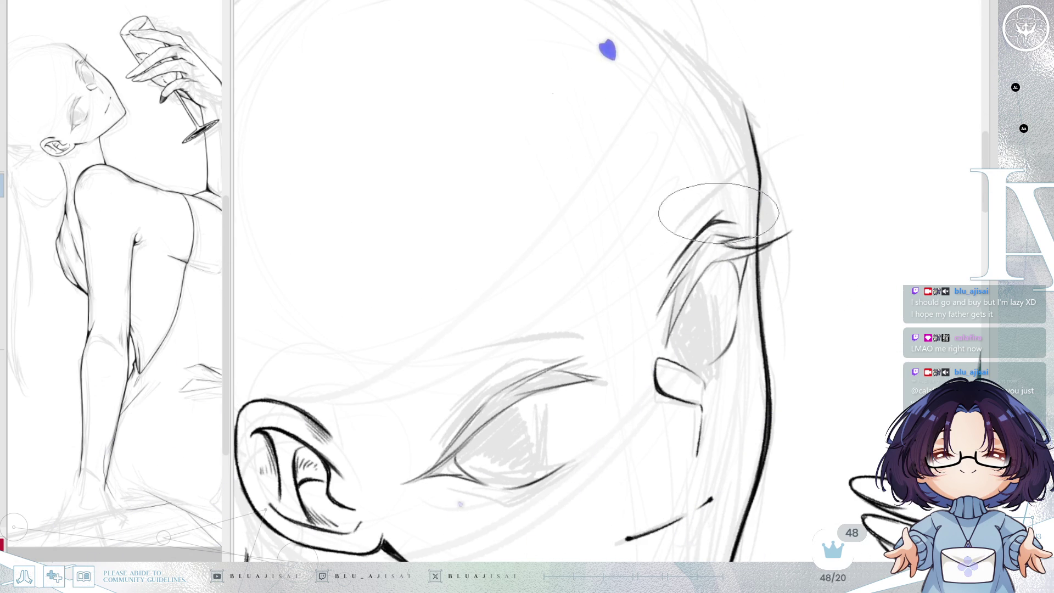
- Ink the near eye's upper eyelid, then rotate the view clockwise to a better angle
left_click_drag(564, 385, 630, 324)
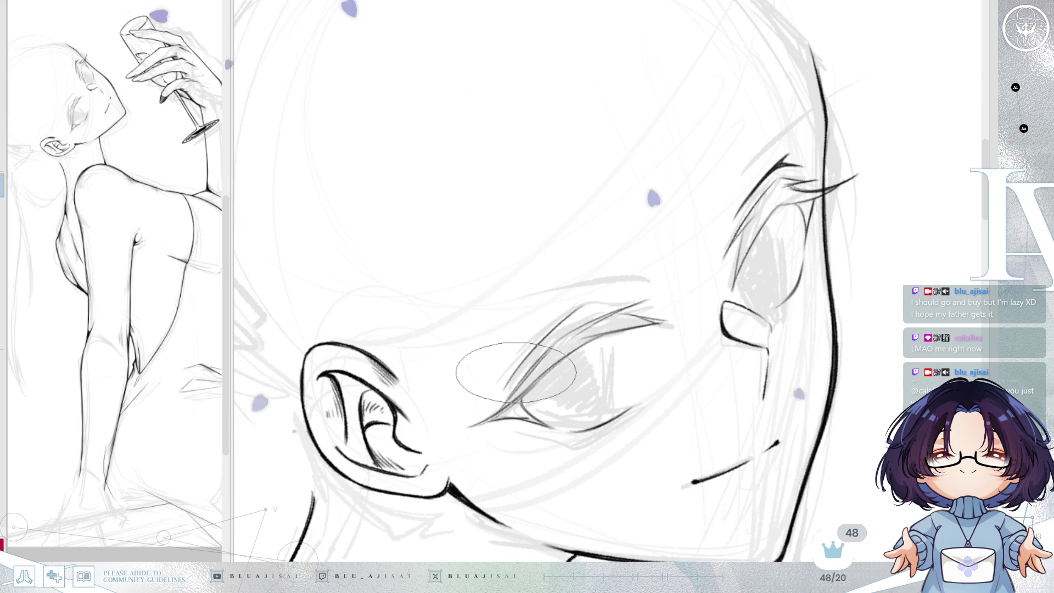
left_click_drag(545, 331, 581, 306)
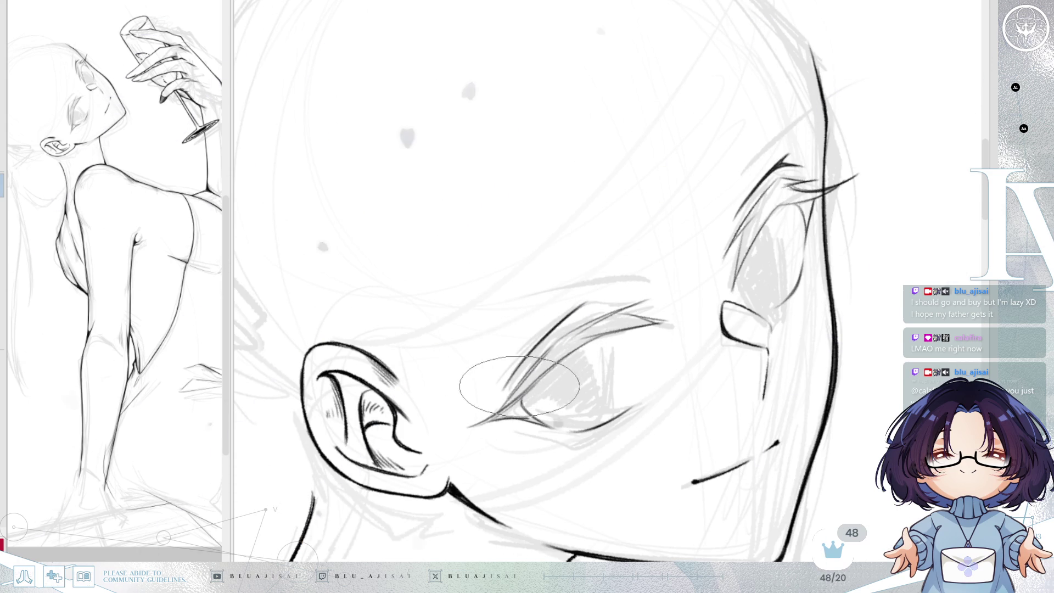
key("minus")
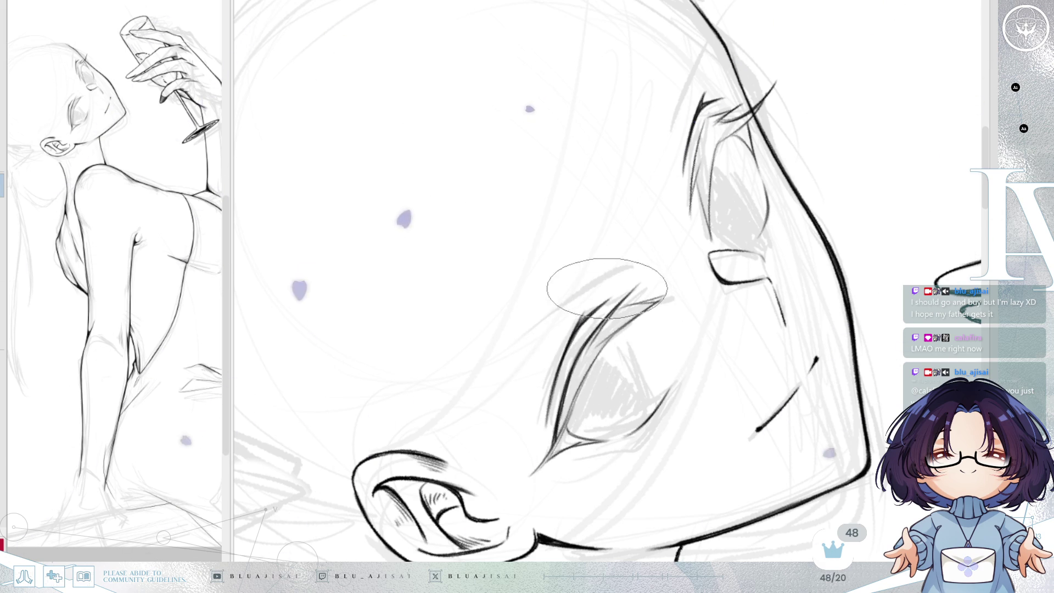
key("End")
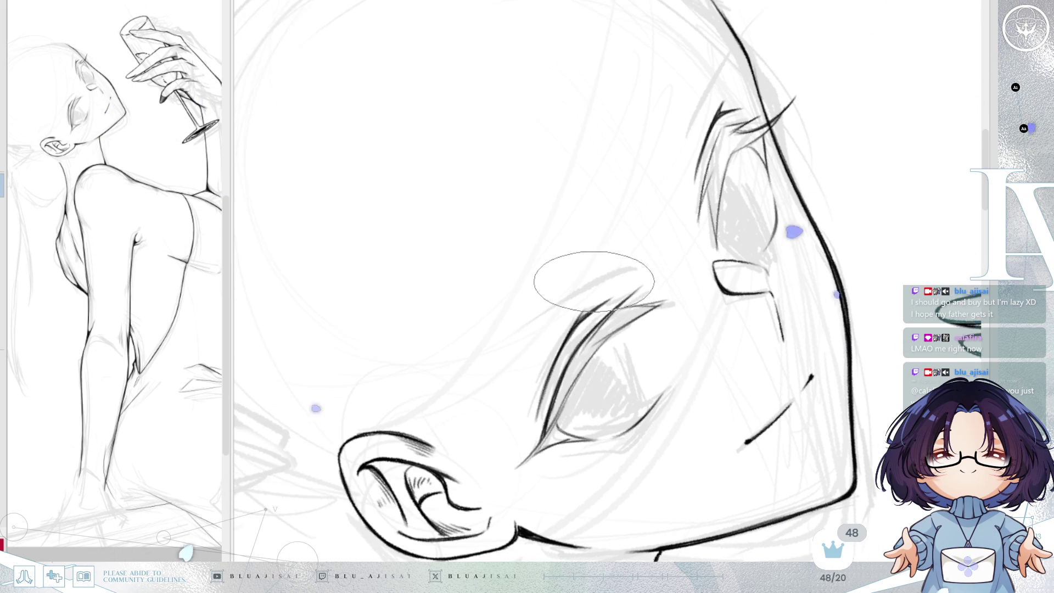
key("End")
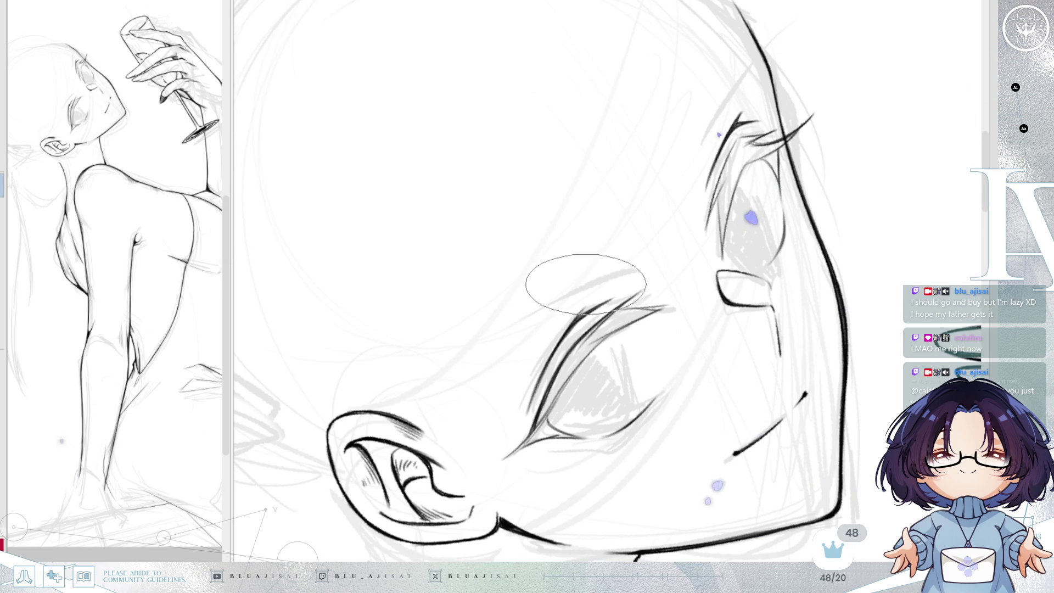
key("End")
key("End")
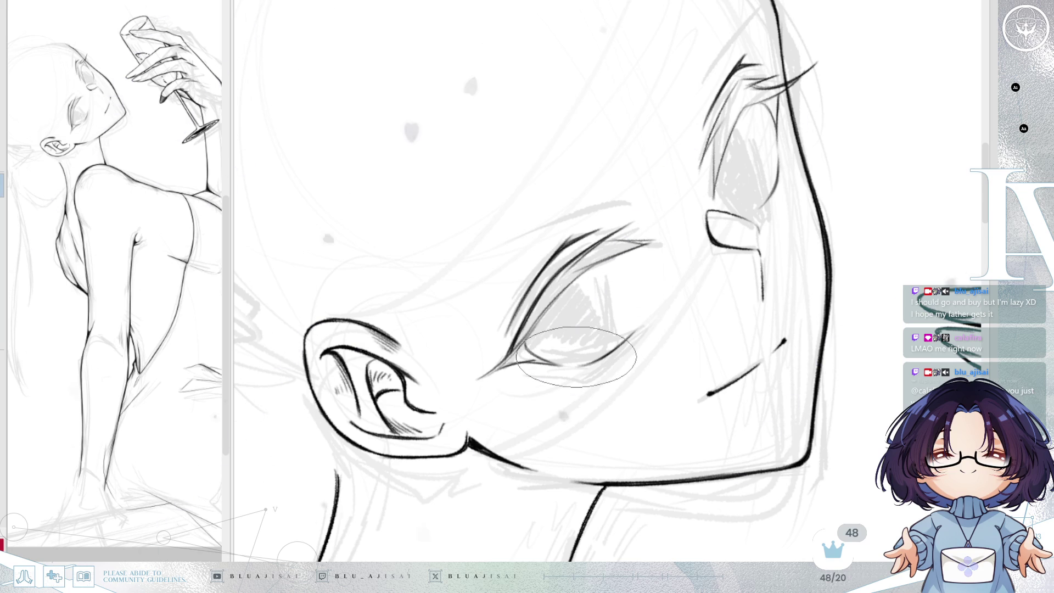
key("asciicircum")
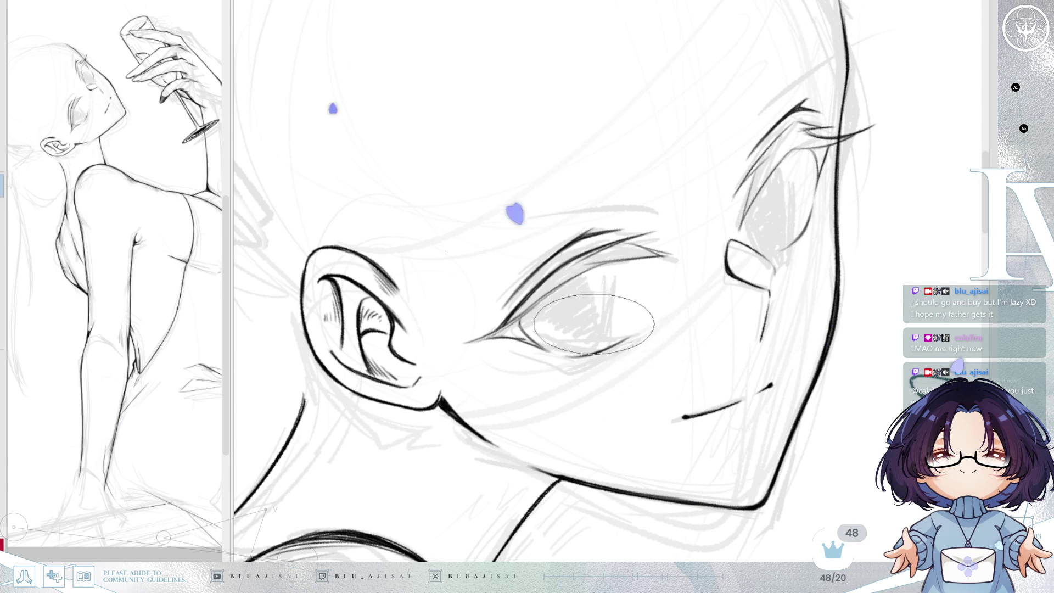
- Zoom in on the near eye, then reset the view rotation upright and mirror the canvas
left_click_drag(612, 356, 585, 298)
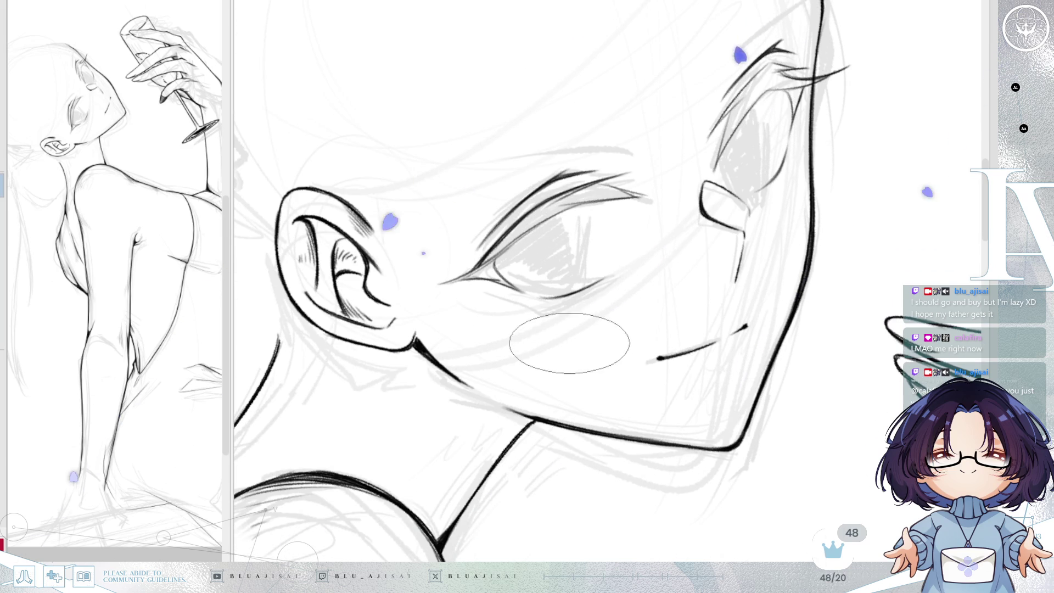
scroll(527, 367, "up", 2)
left_click_drag(541, 361, 620, 402)
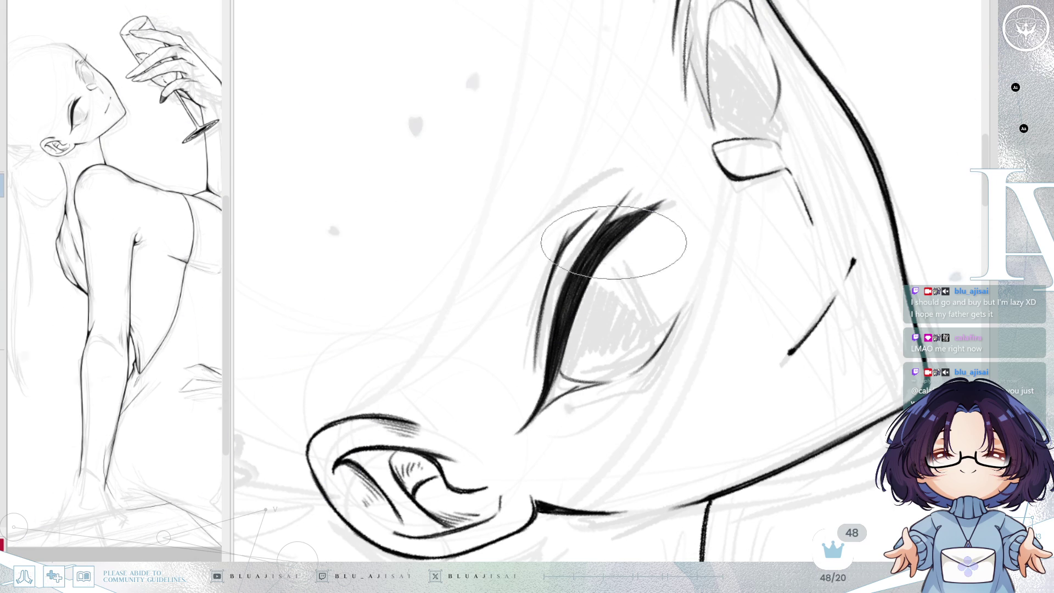
key("5")
key("5")
key("h")
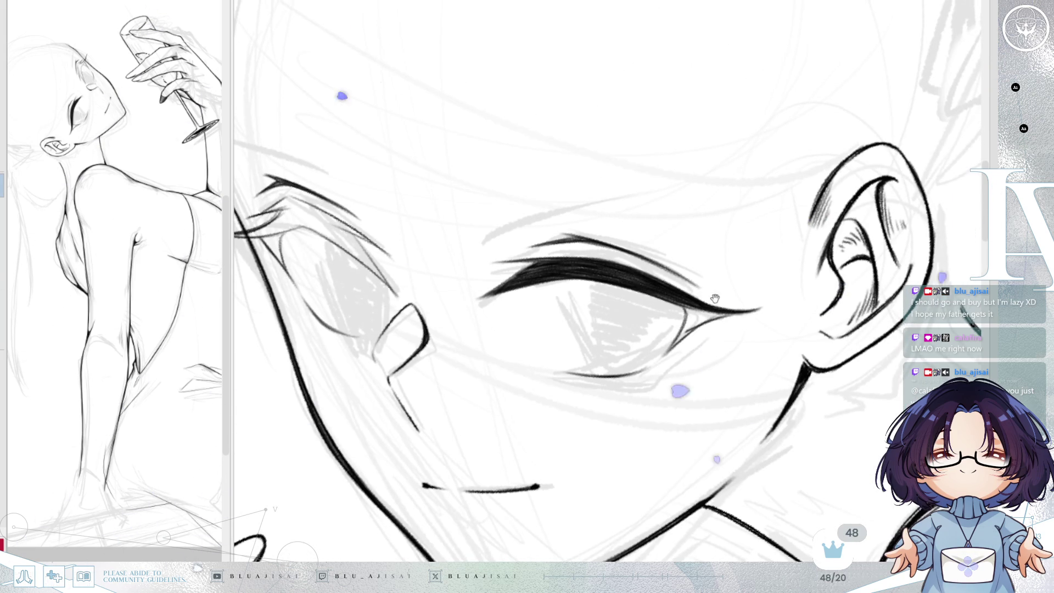
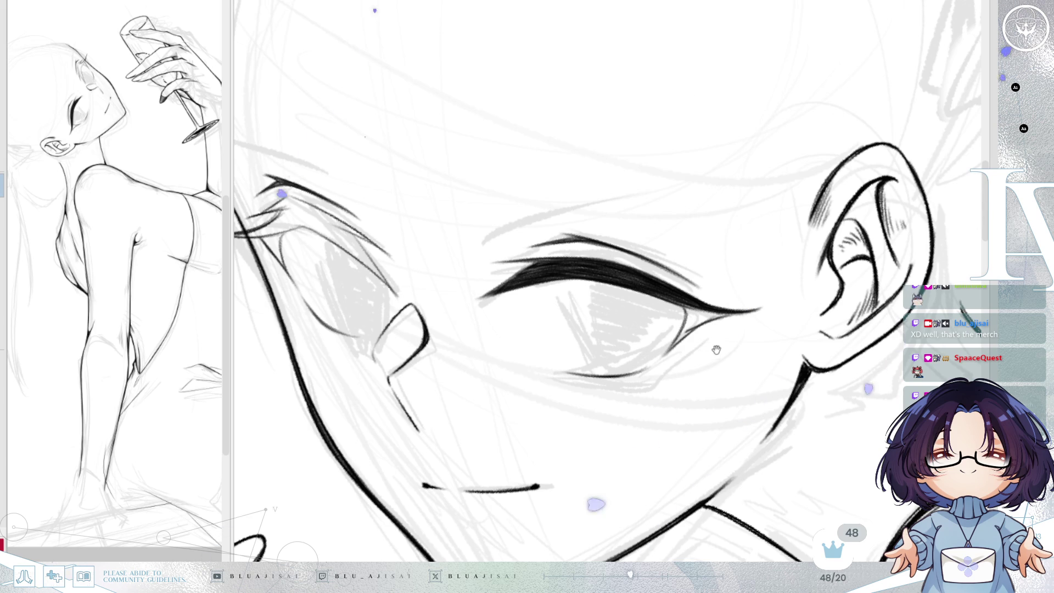
- Pan the view onto the woman's closed near eye
left_click_drag(712, 352, 726, 300)
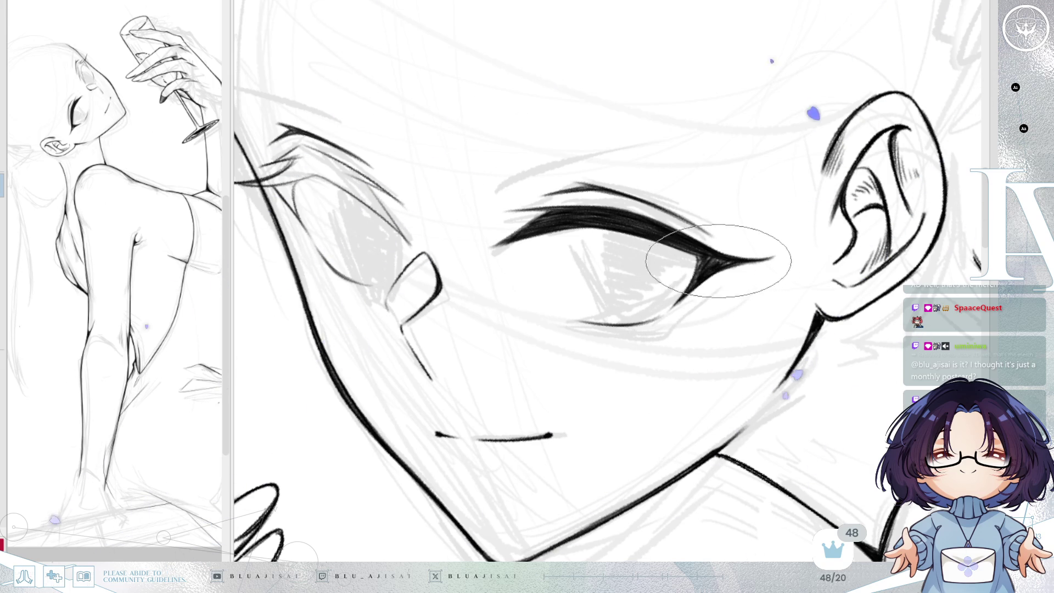
- Rotate, tilt and mirror the canvas view to frame the closed eye and mouth
mouse_move(722, 258)
left_mouse_down()
mouse_move(719, 236)
mouse_move(604, 319)
left_mouse_up()
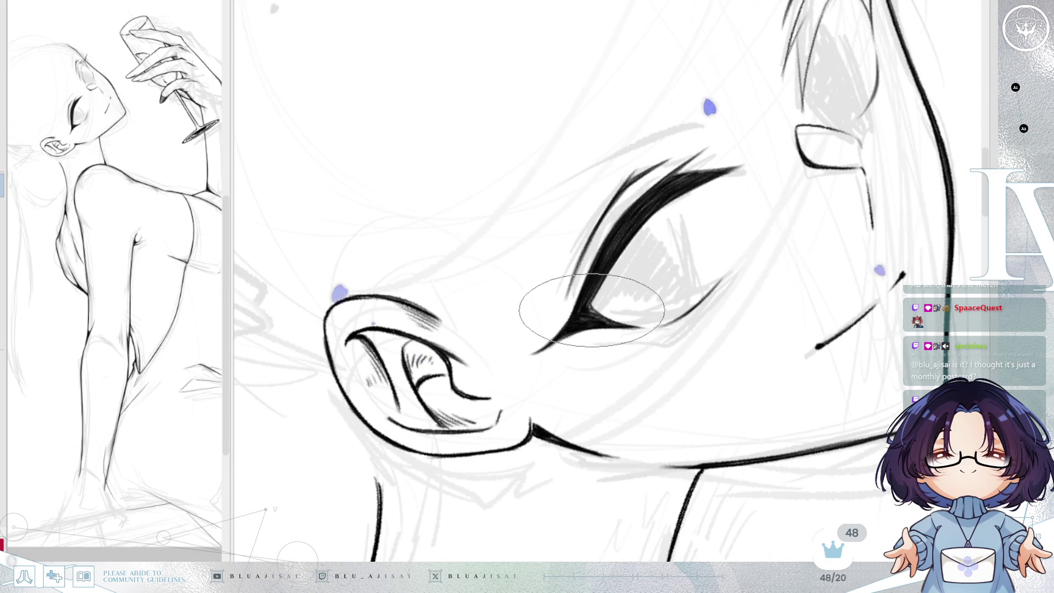
key("5")
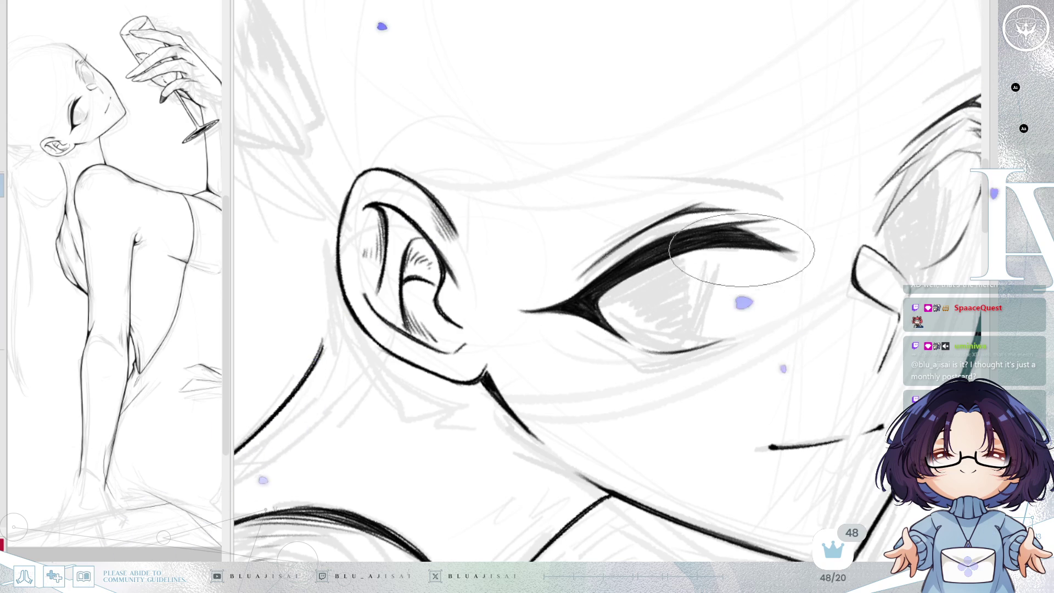
key("asciicircum")
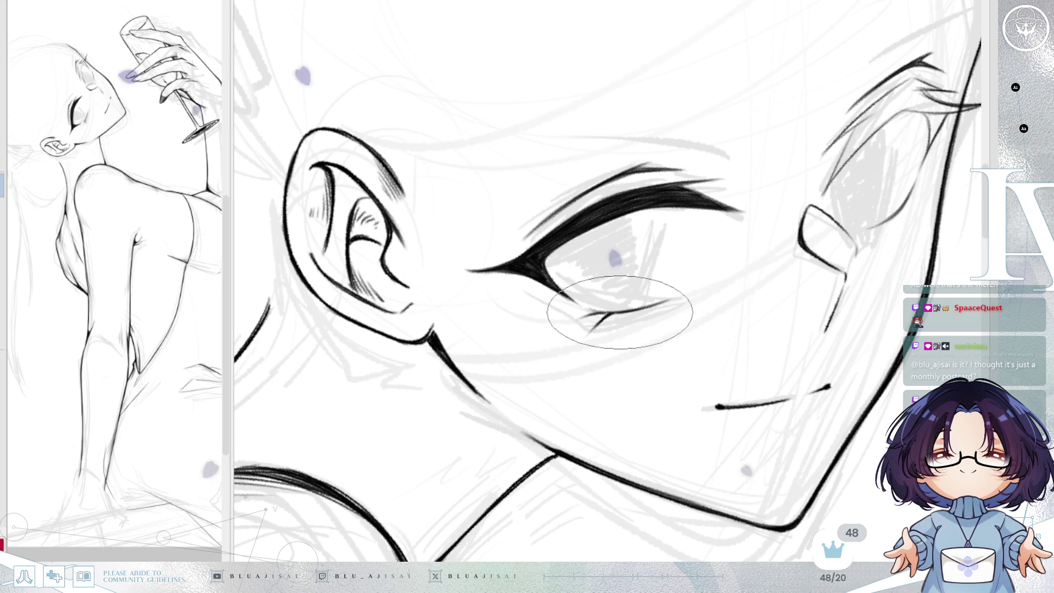
key("h")
key("h")
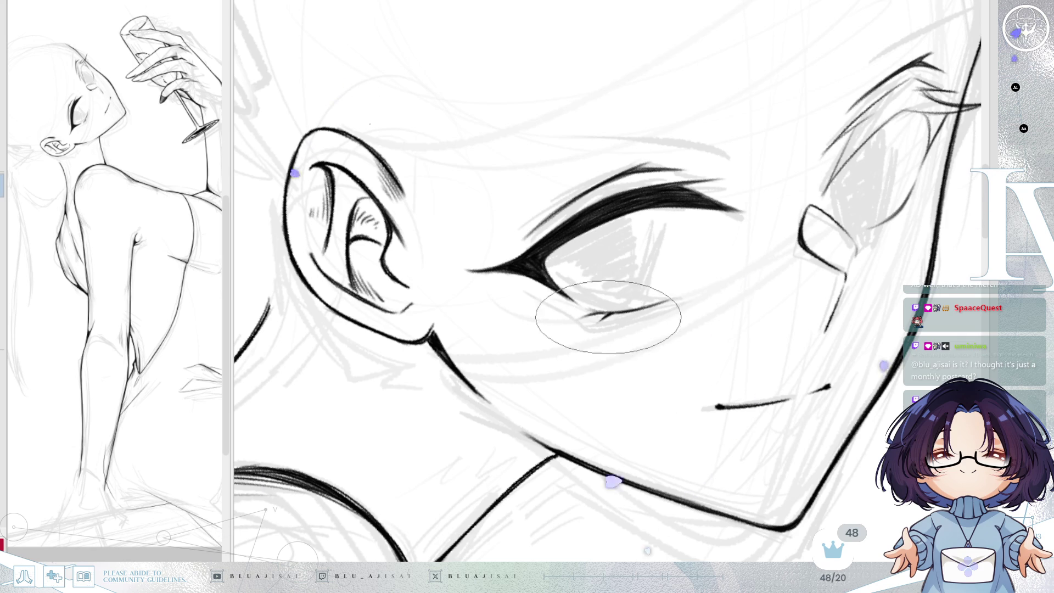
mouse_move(878, 227)
left_mouse_down()
mouse_move(790, 268)
mouse_move(736, 334)
left_mouse_up()
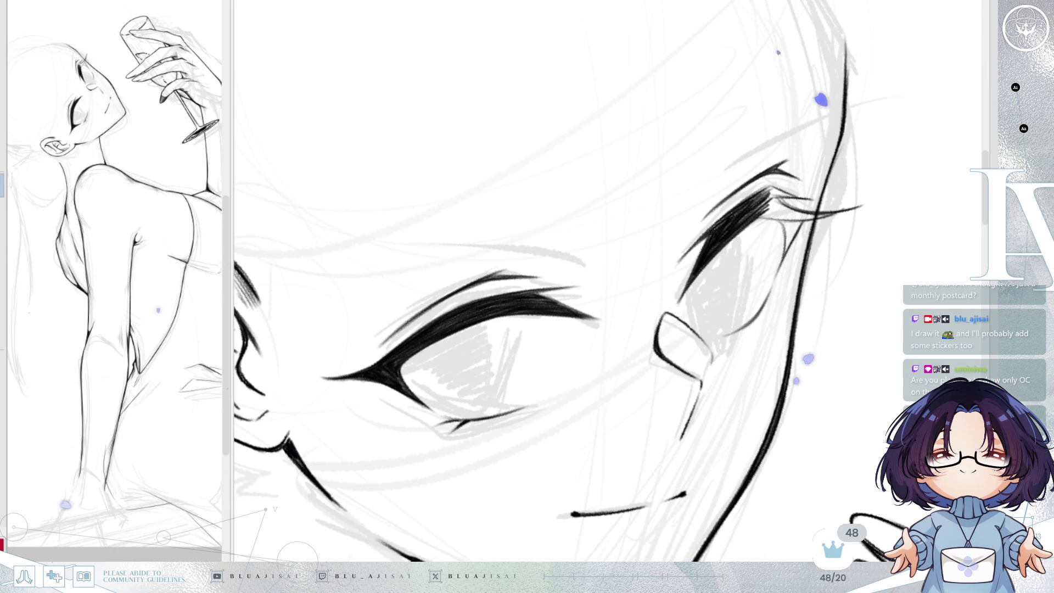
- Rotate the view so the far eye slants diagonally and ink an extra lash stroke
left_click_drag(794, 244, 697, 206)
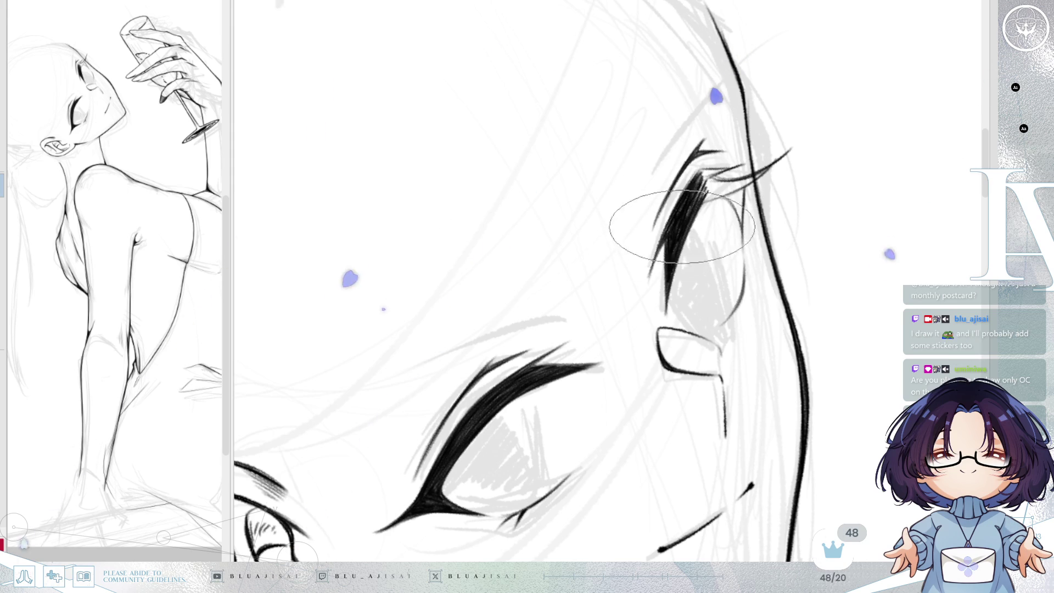
left_click_drag(685, 222, 626, 257)
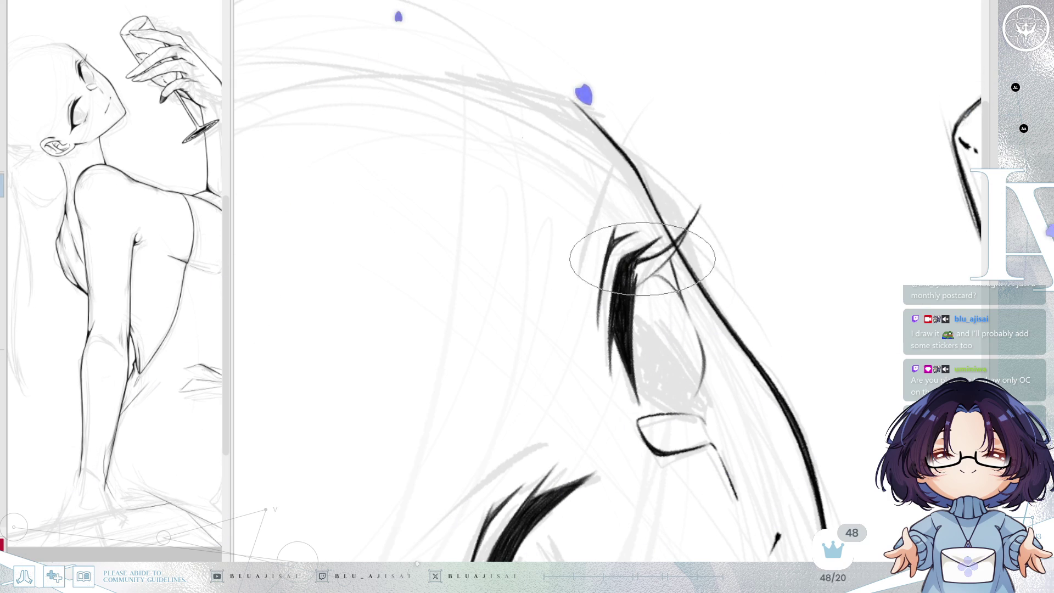
left_click_drag(648, 268, 669, 251)
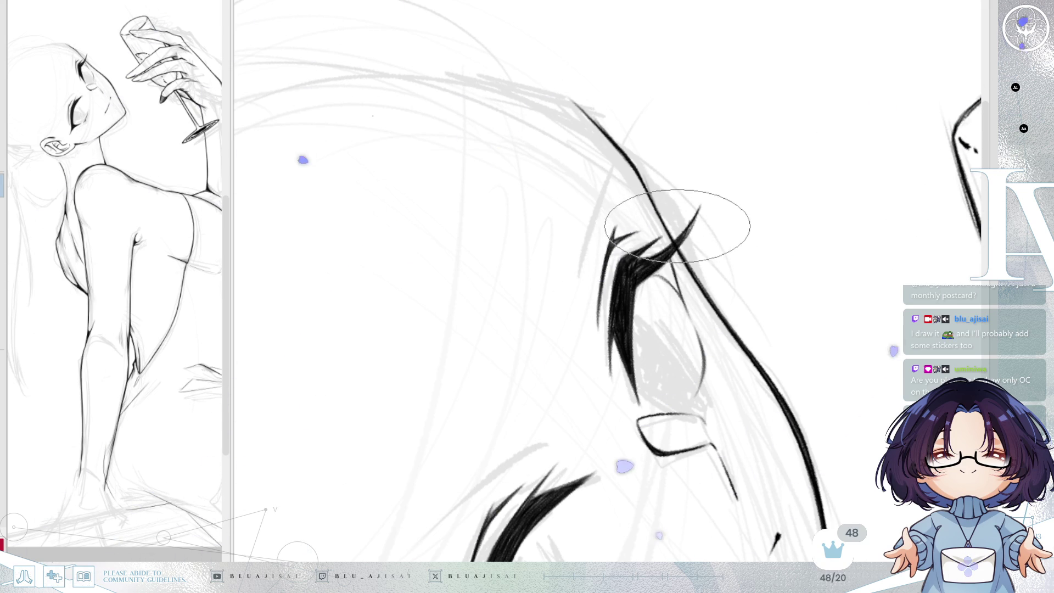
key("h")
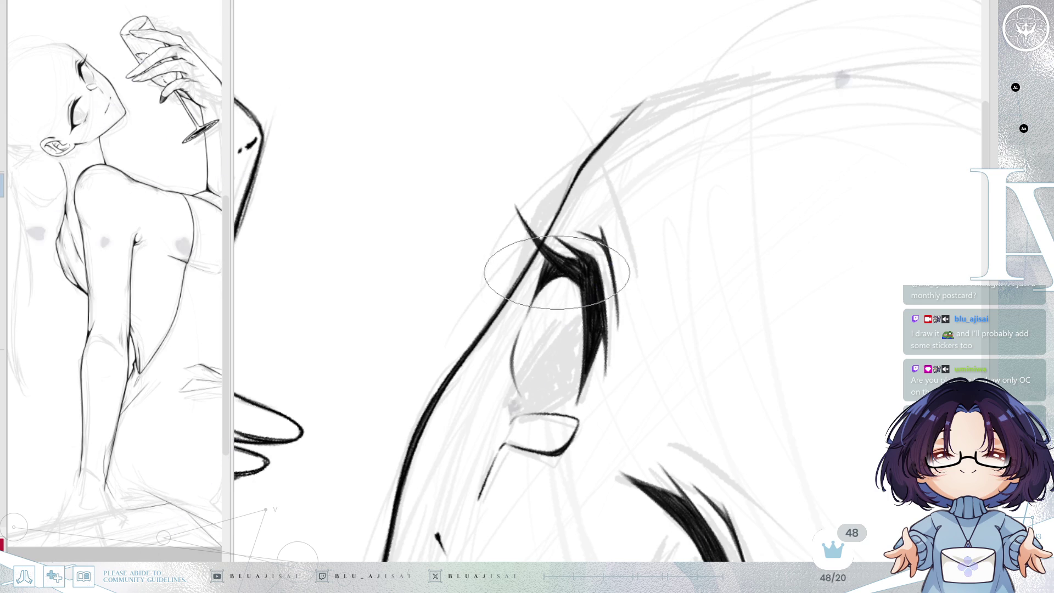
key("h")
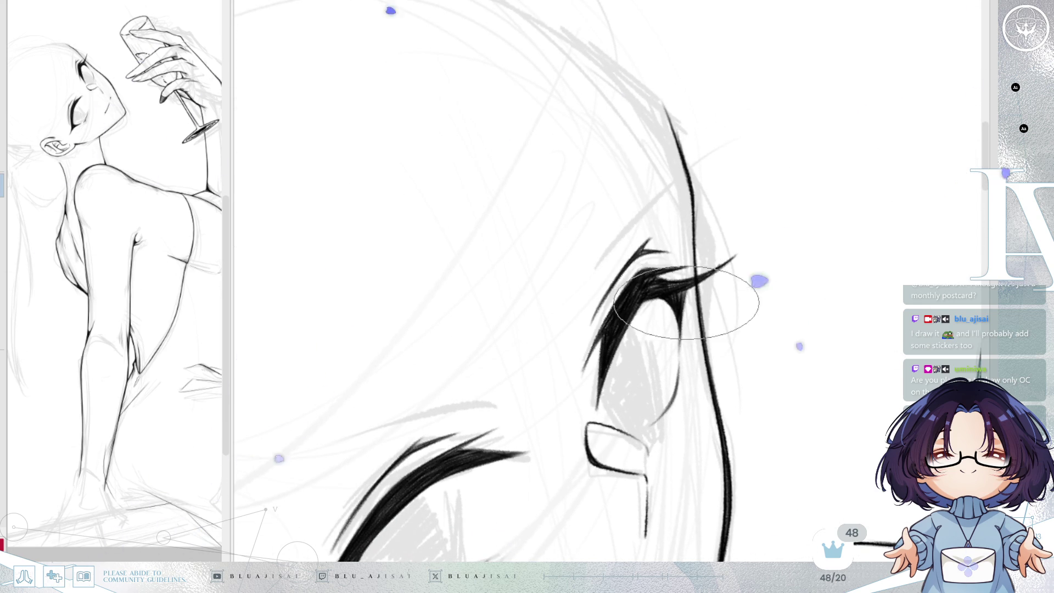
- Rotate the canvas about 70° and draw short lower-lash strokes under the far eye
key("End")
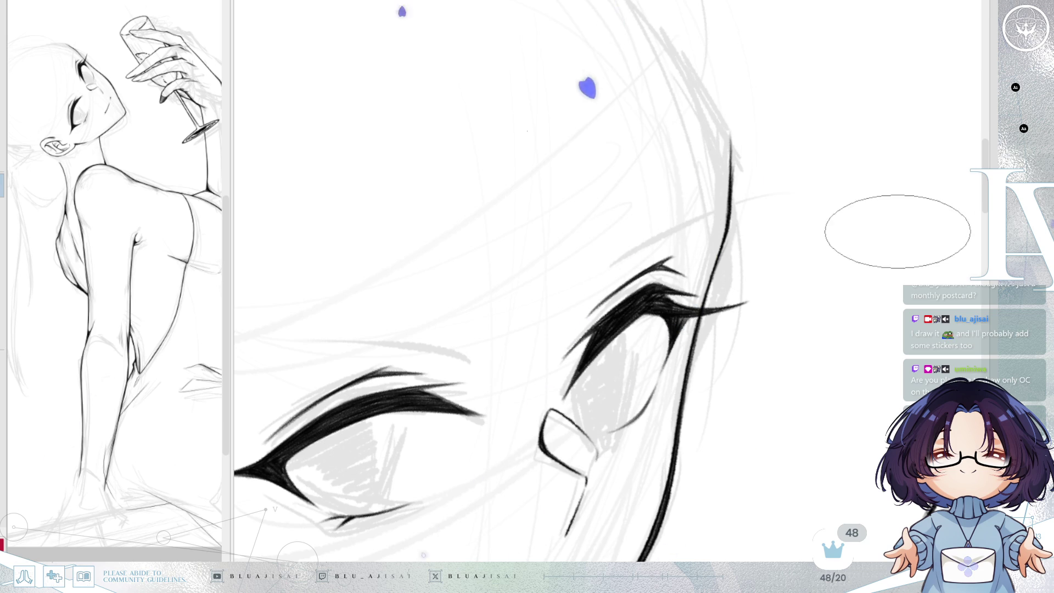
key("Delete")
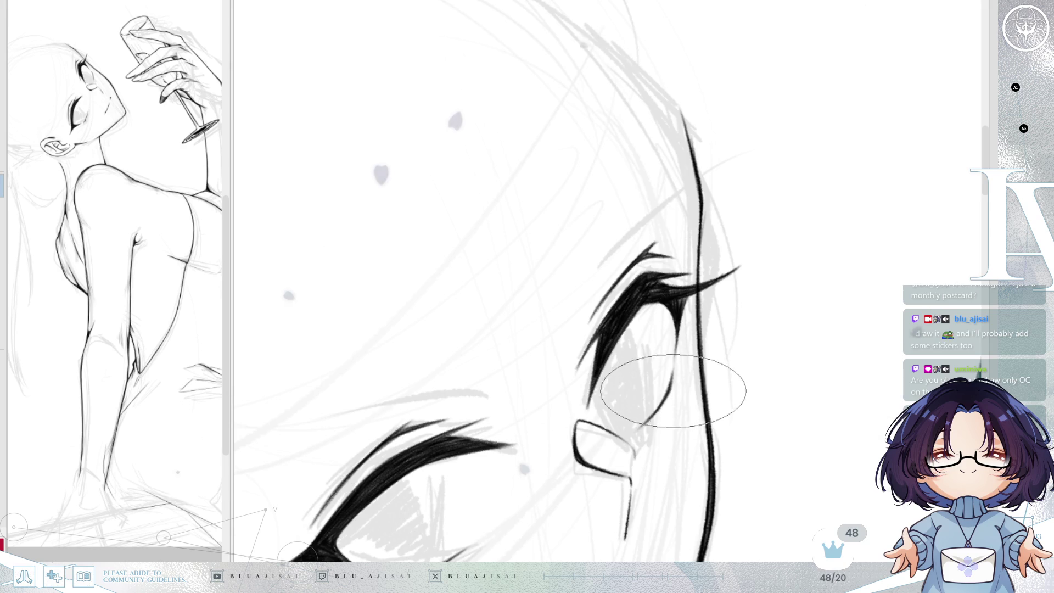
key("End")
key("End")
key("End")
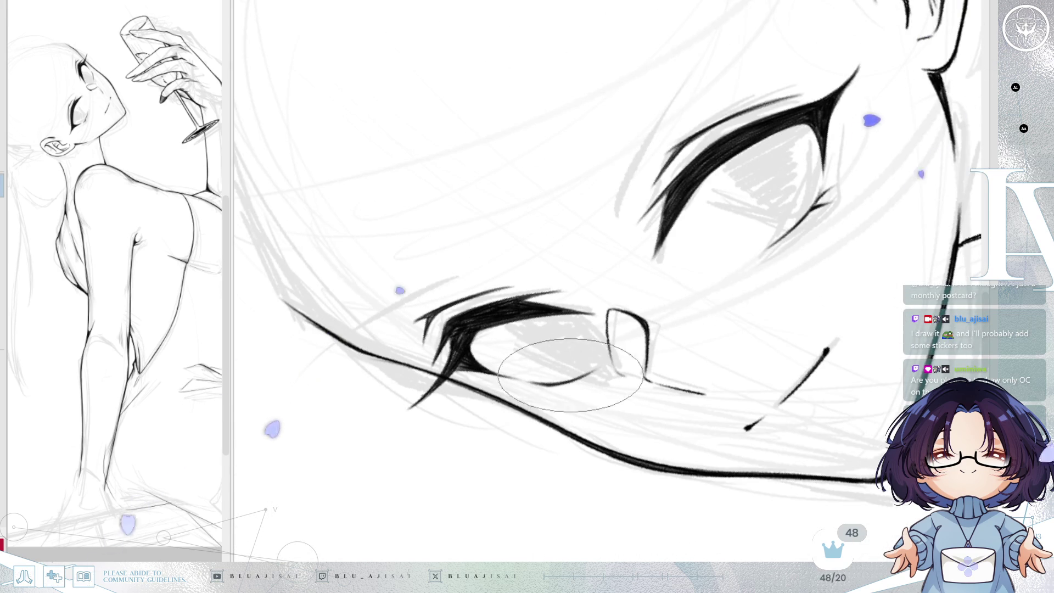
mouse_move(558, 381)
left_mouse_down()
mouse_move(526, 392)
mouse_move(534, 408)
left_mouse_up()
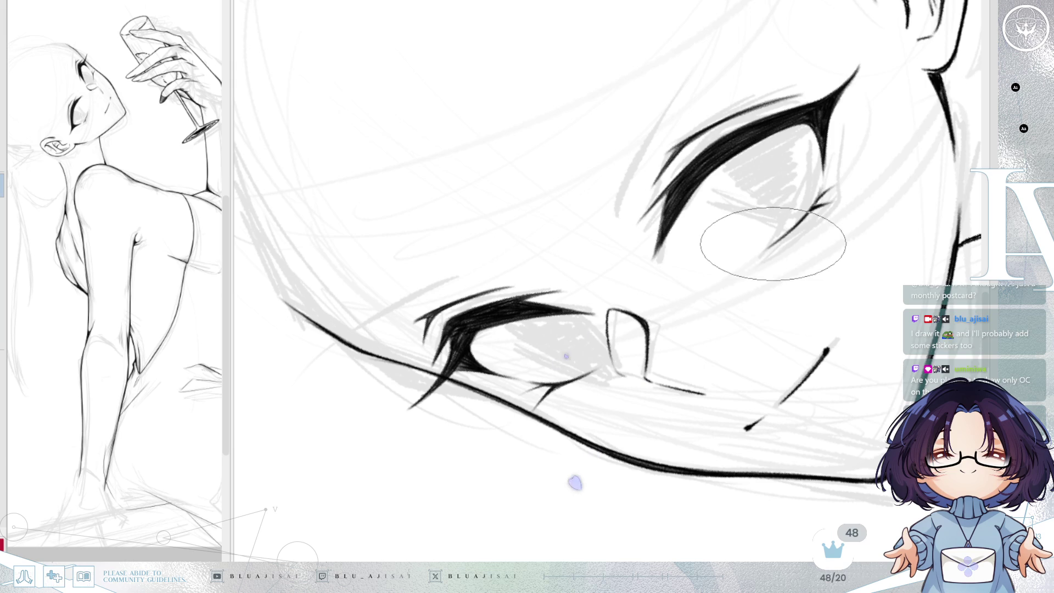
left_click_drag(828, 182, 723, 247)
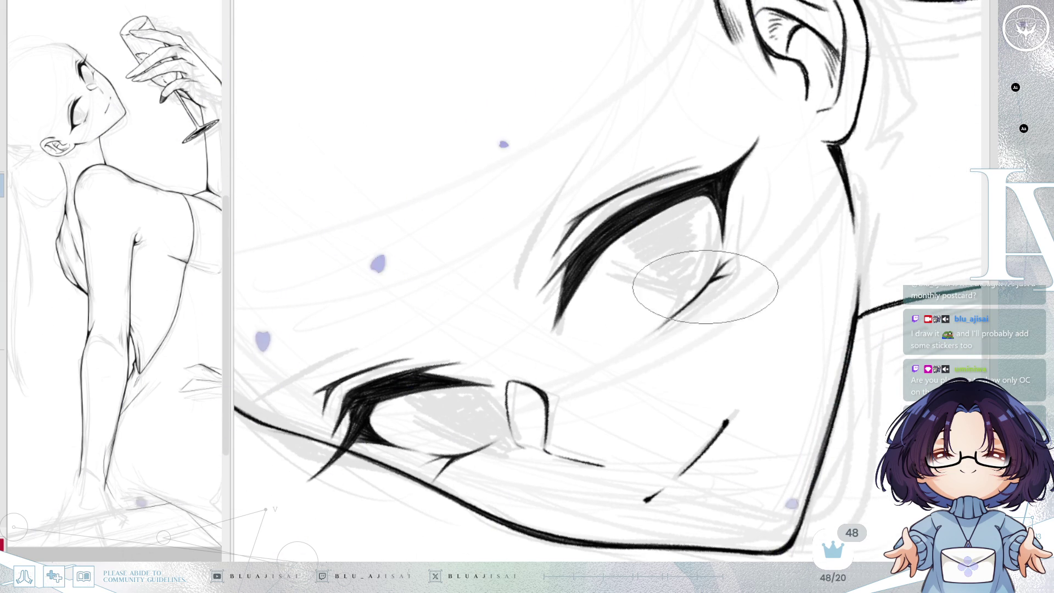
mouse_move(741, 271)
left_mouse_down()
mouse_move(612, 329)
mouse_move(622, 290)
mouse_move(848, 207)
mouse_move(789, 207)
mouse_move(876, 210)
mouse_move(819, 212)
mouse_move(838, 207)
left_mouse_up()
scroll(725, 222, "up", 5)
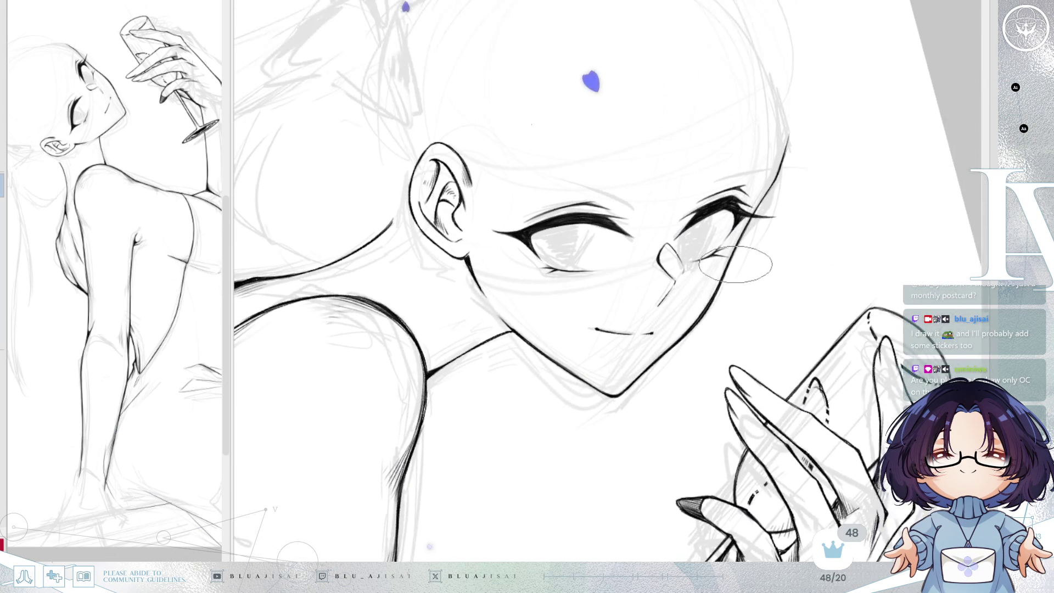
left_click_drag(603, 306, 564, 377)
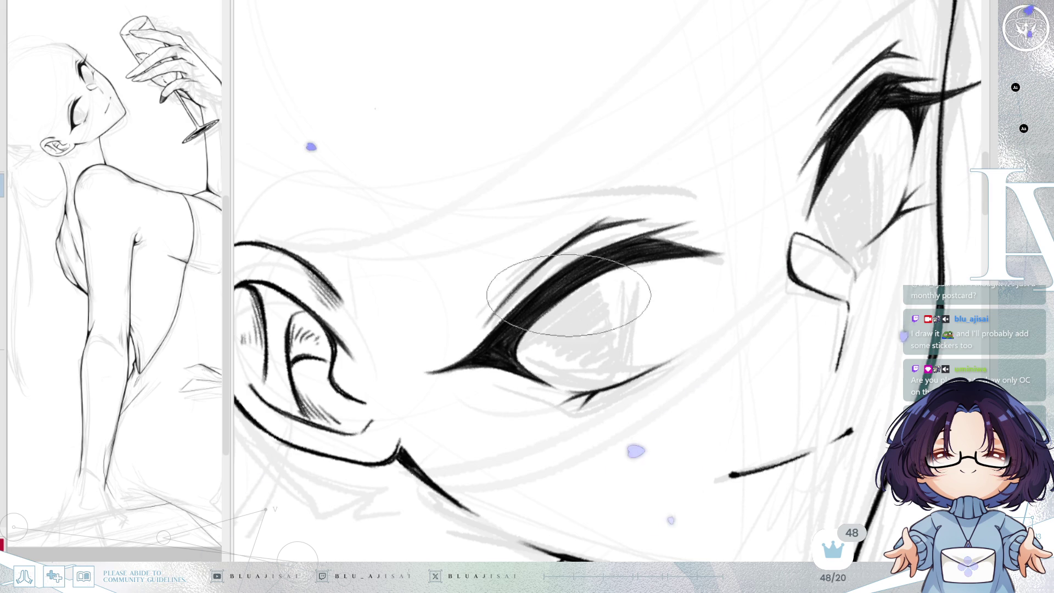
scroll(707, 234, "down", 3)
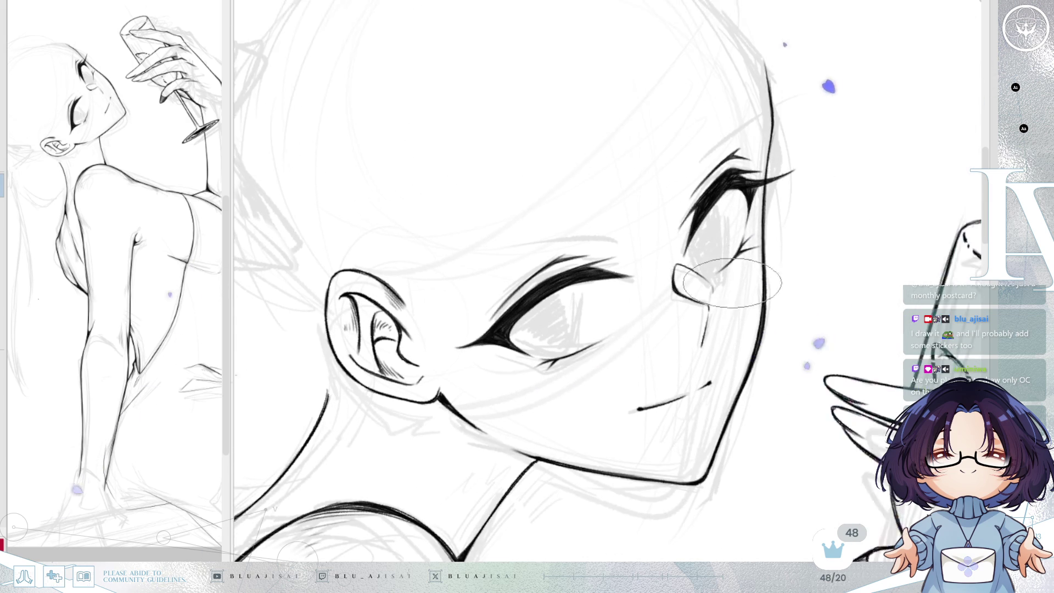
key("h")
key("asciicircum")
key("asciicircum")
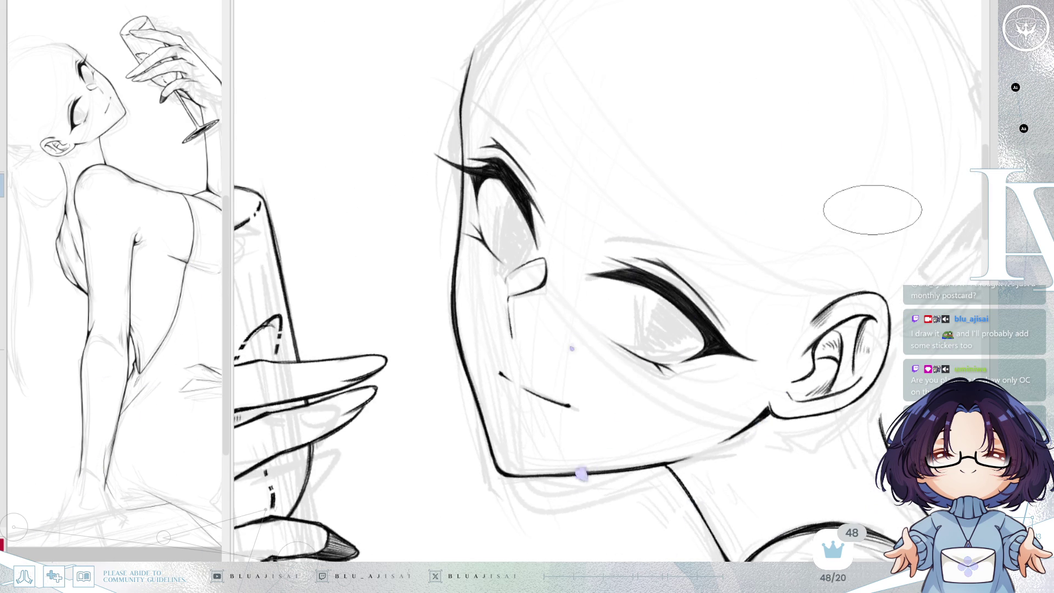
left_click_drag(871, 212, 843, 242)
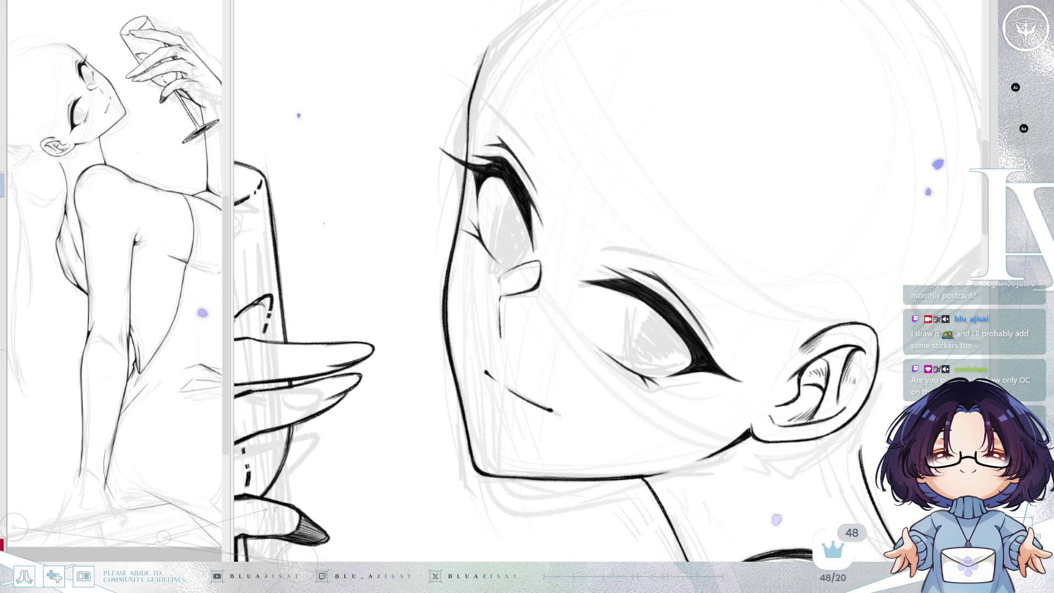
scroll(784, 194, "up", 3)
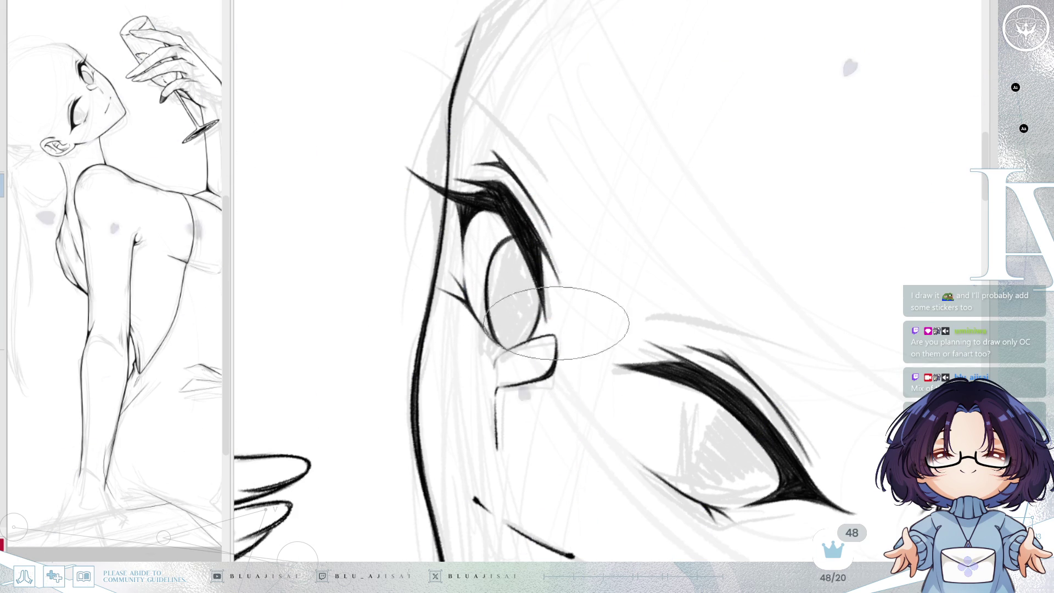
- Darken and sharpen the upper eye's iris outline, then check the face mirrored
key("h")
key("h")
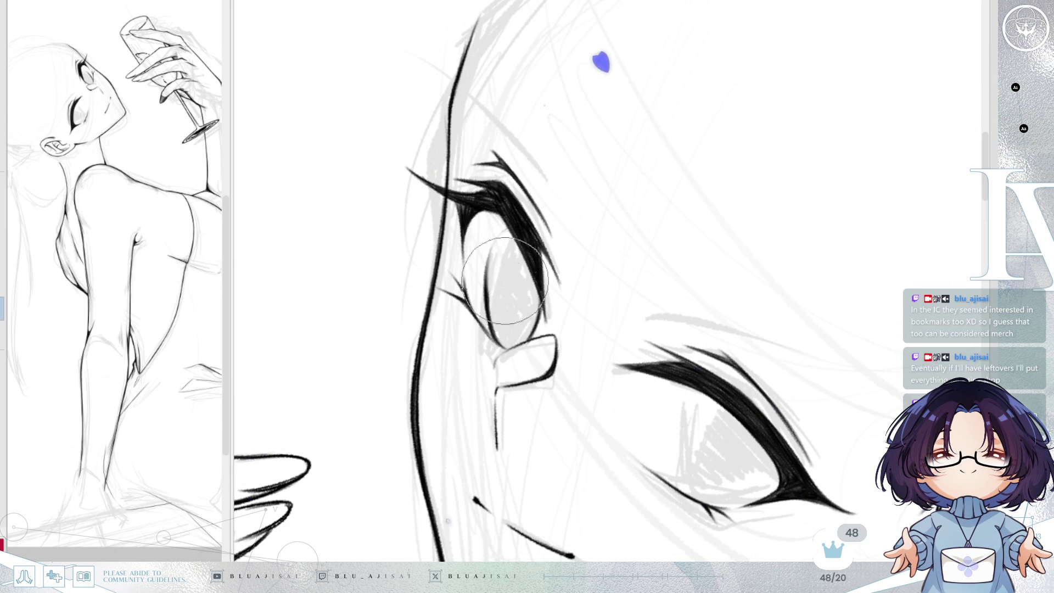
left_click_drag(508, 229, 507, 230)
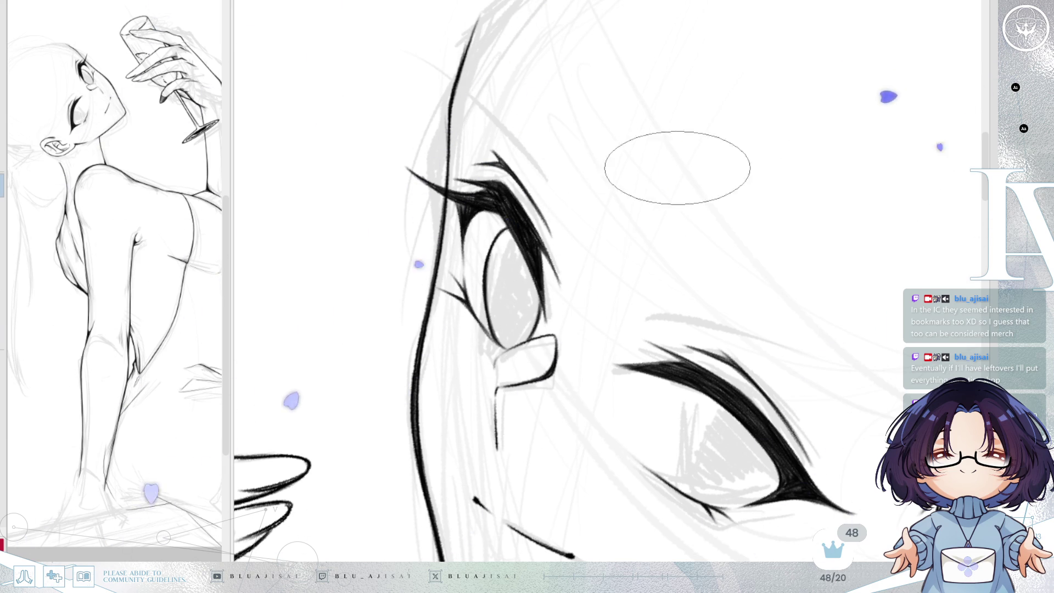
left_click_drag(756, 421, 719, 295)
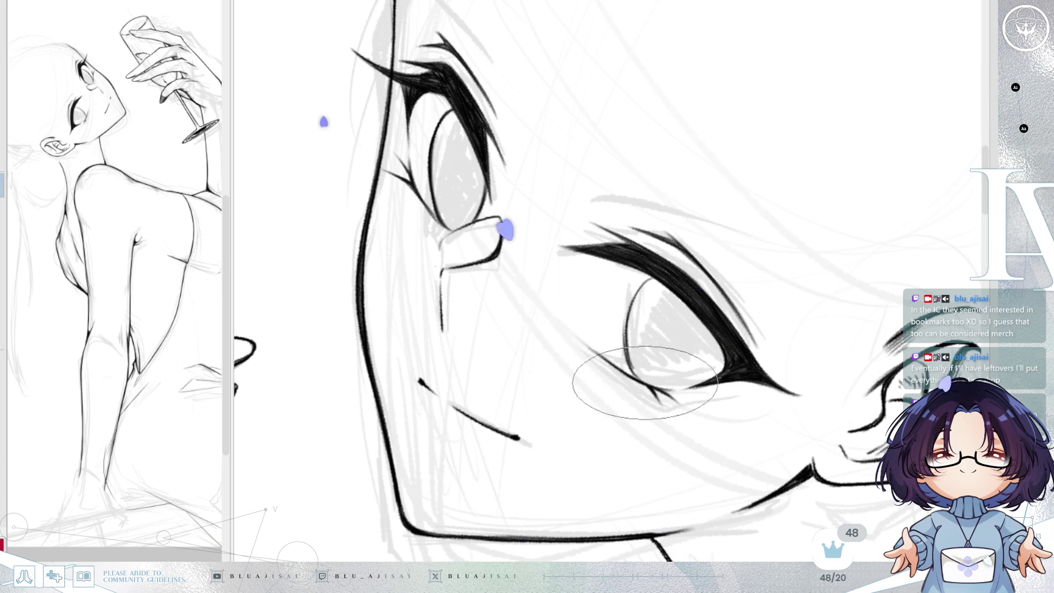
key("h")
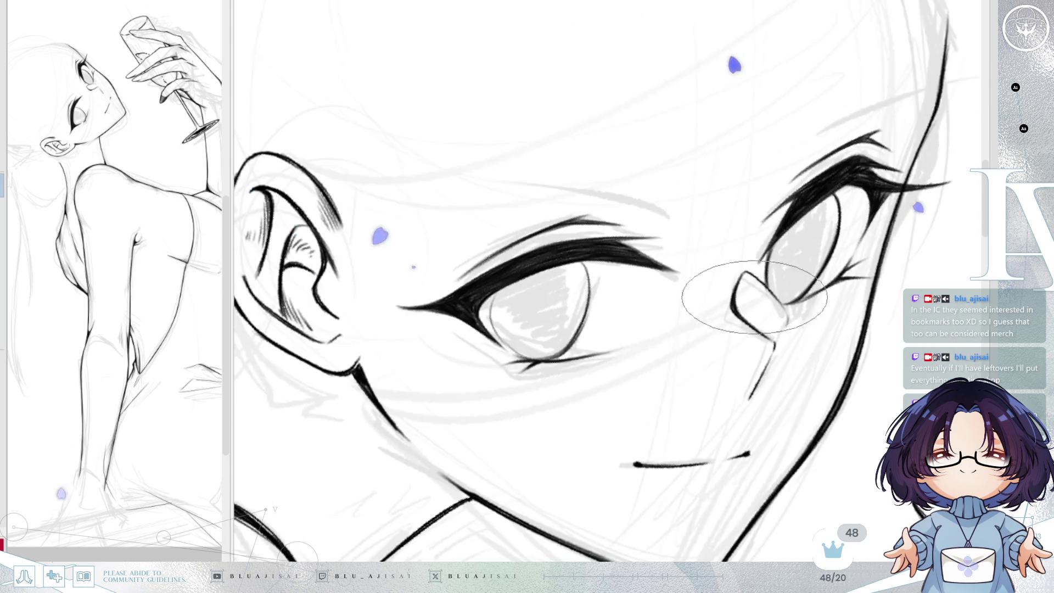
key("End")
key("End")
key("End")
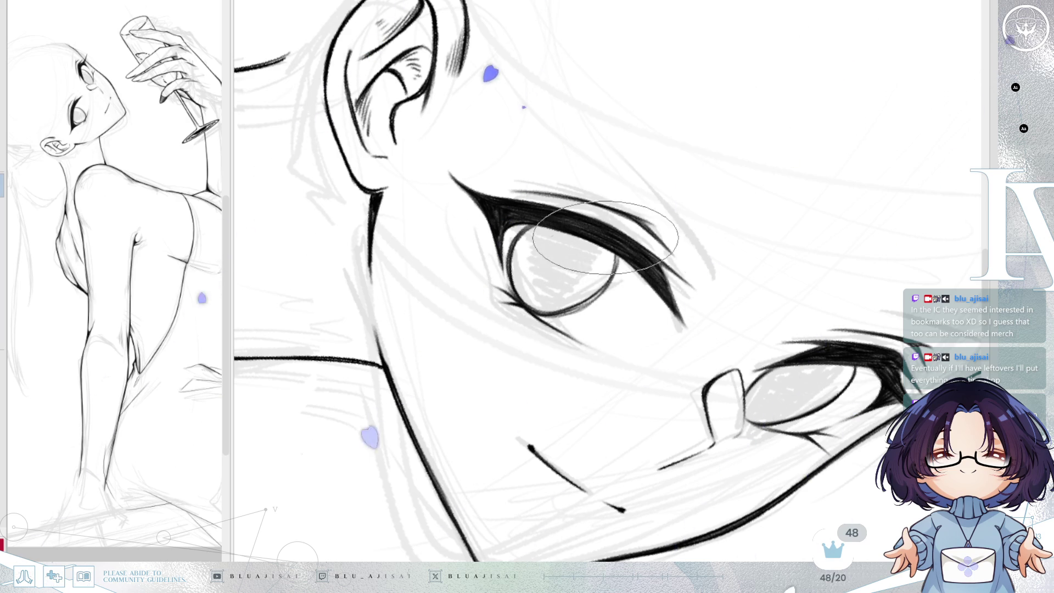
mouse_move(647, 256)
left_mouse_down()
mouse_move(731, 201)
mouse_move(631, 286)
mouse_move(626, 308)
mouse_move(667, 275)
left_mouse_up()
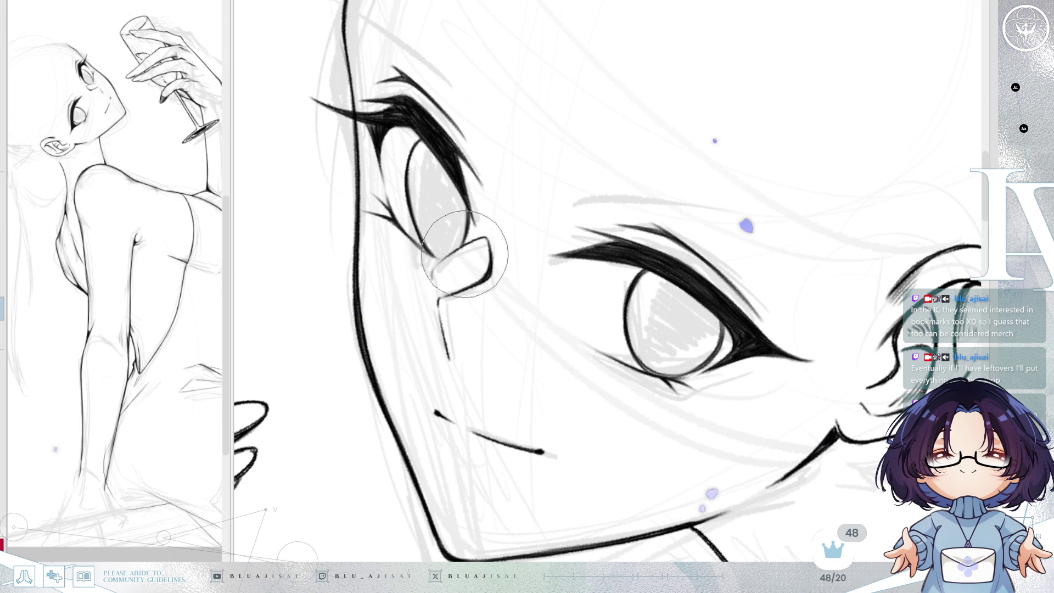
left_click_drag(450, 200, 600, 210)
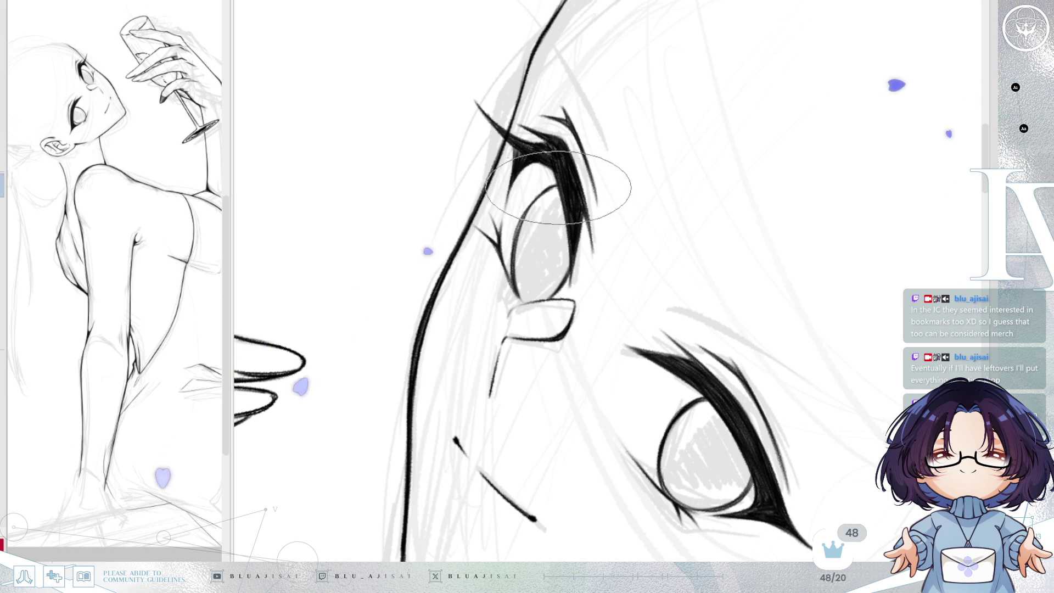
scroll(714, 147, "down", 3)
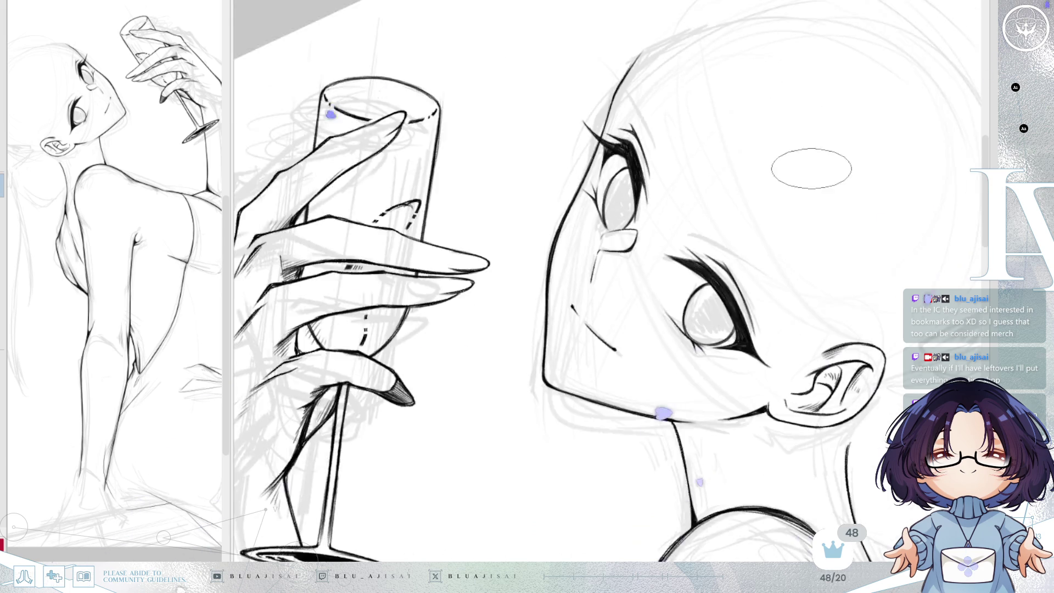
- Lasso the eye nearer the ear and stretch it slightly wider toward the ear
key("h")
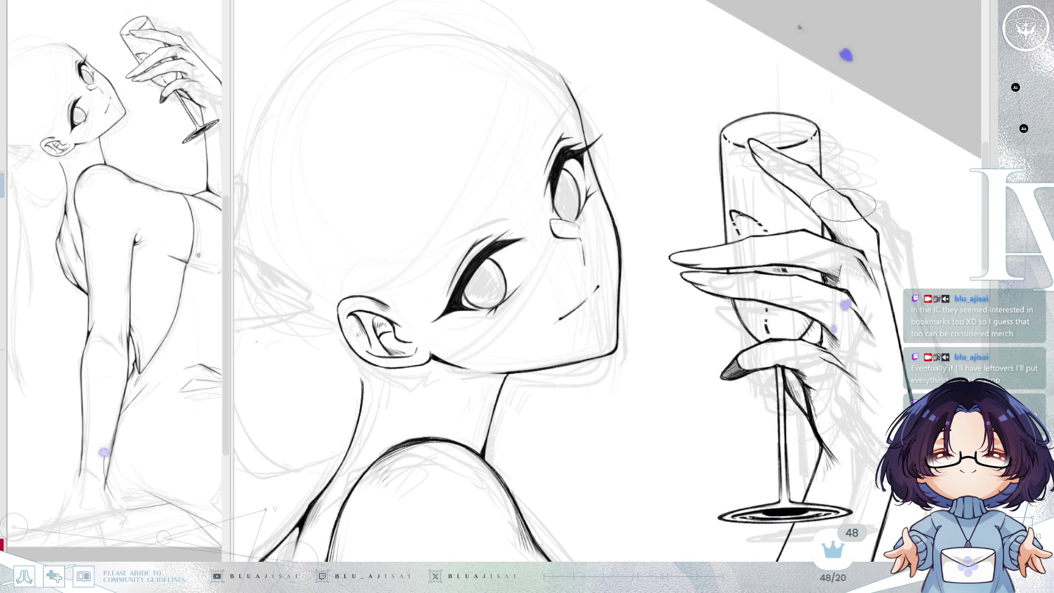
scroll(604, 192, "up", 3)
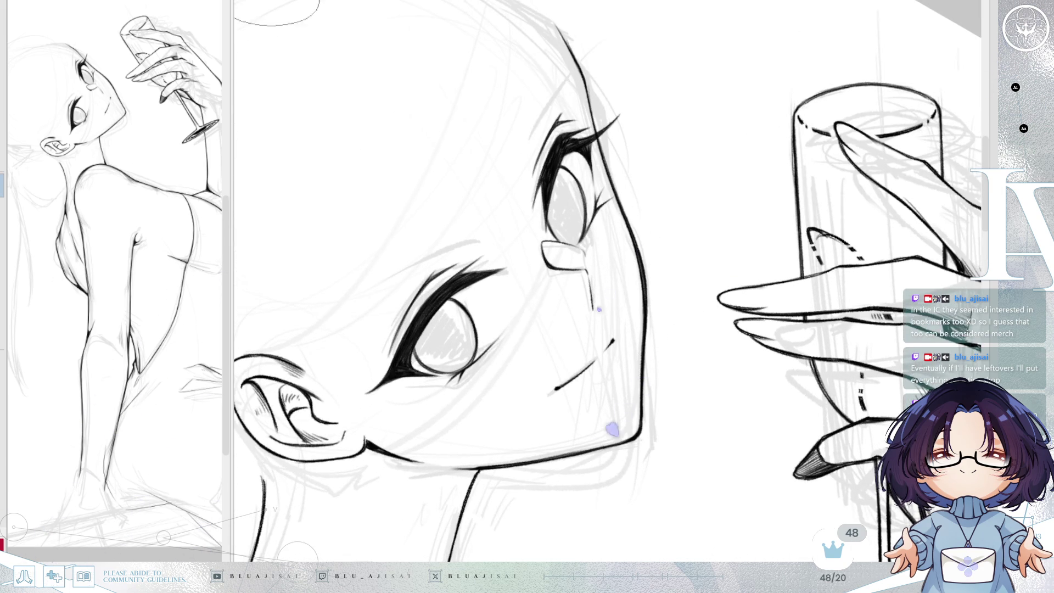
scroll(503, 266, "up", 3)
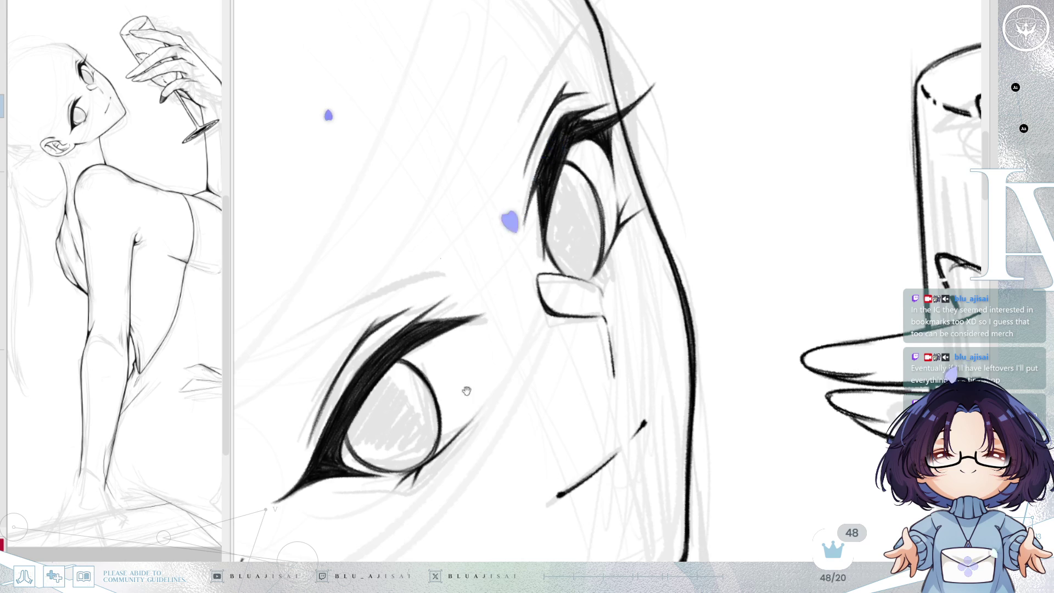
mouse_move(503, 265)
left_mouse_down()
mouse_move(472, 404)
mouse_move(601, 231)
mouse_move(524, 226)
left_mouse_up()
key("ctrl+t")
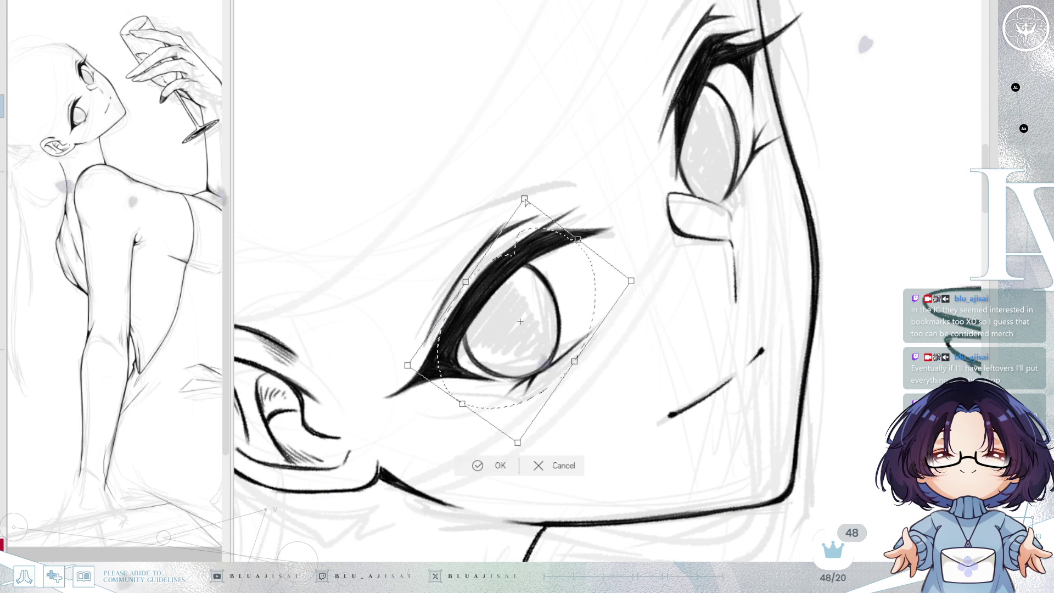
left_click_drag(409, 365, 398, 365)
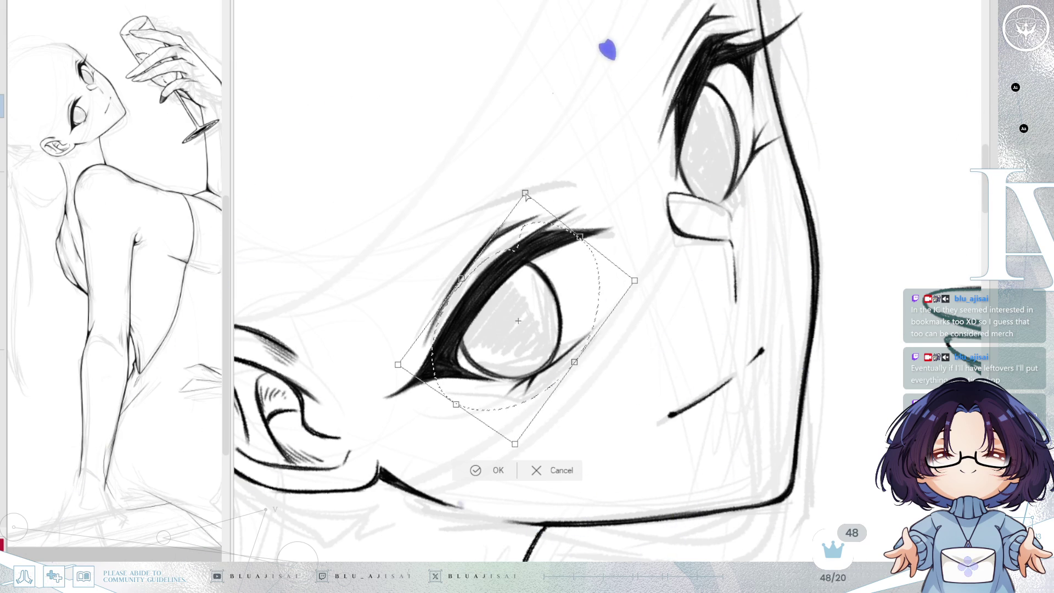
left_click(489, 471)
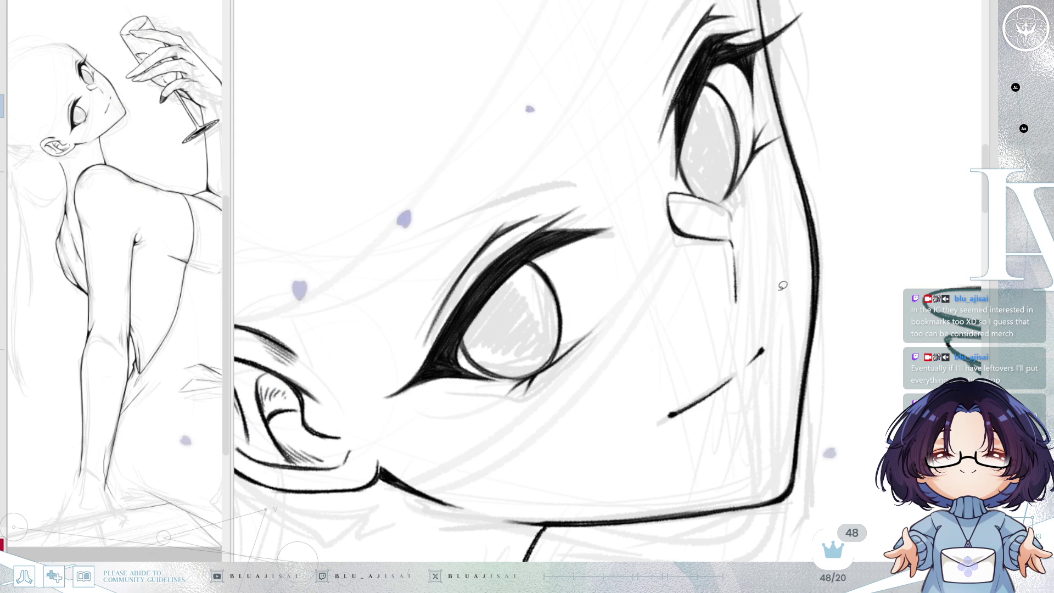
mouse_move(802, 288)
left_mouse_down()
mouse_move(751, 337)
mouse_move(693, 277)
left_mouse_up()
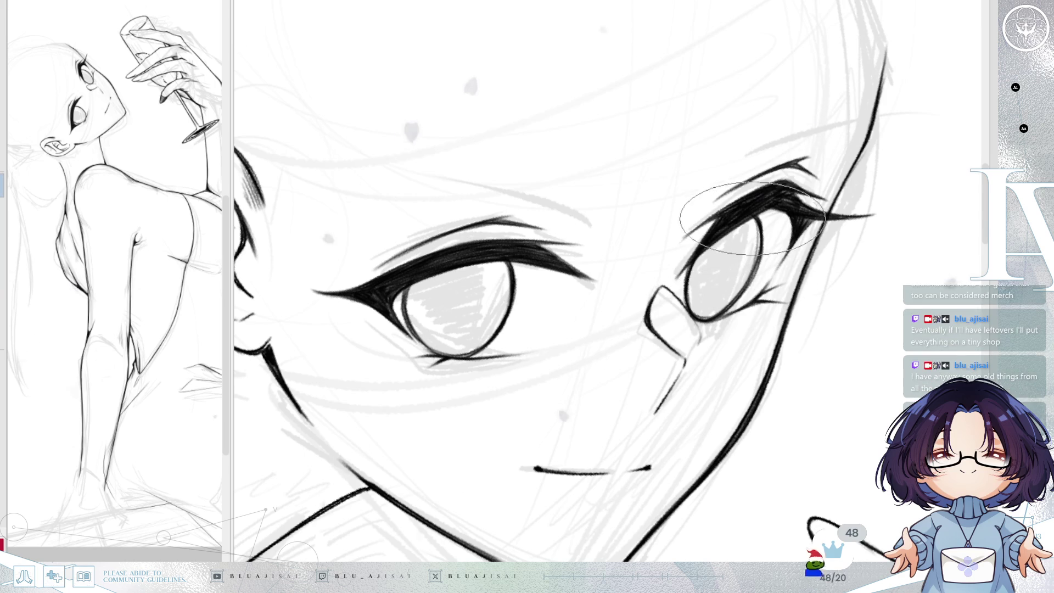
scroll(759, 225, "down", 3)
key("Delete")
key("Delete")
key("Delete")
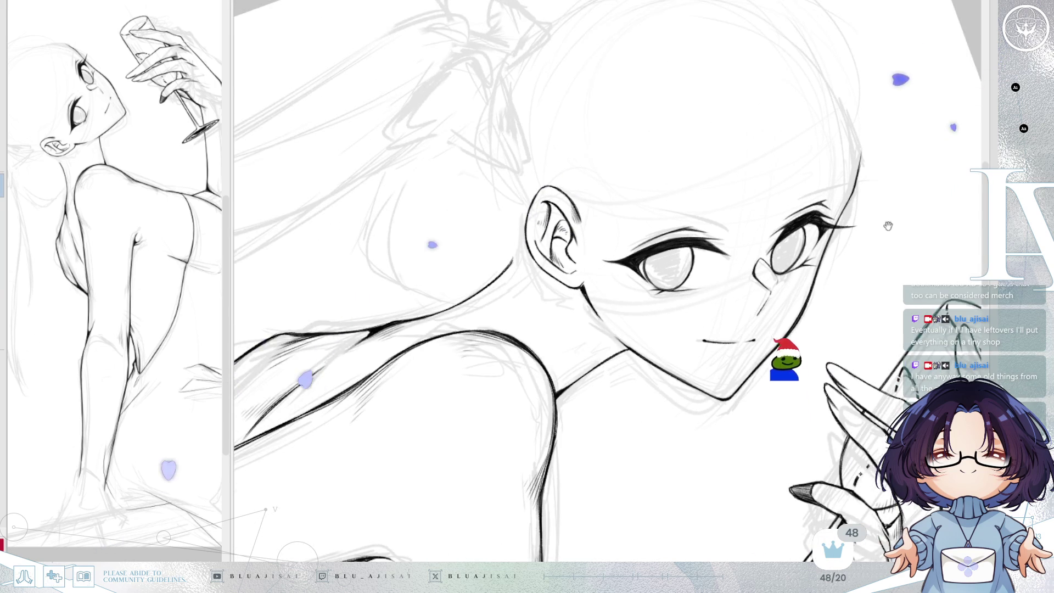
key("h")
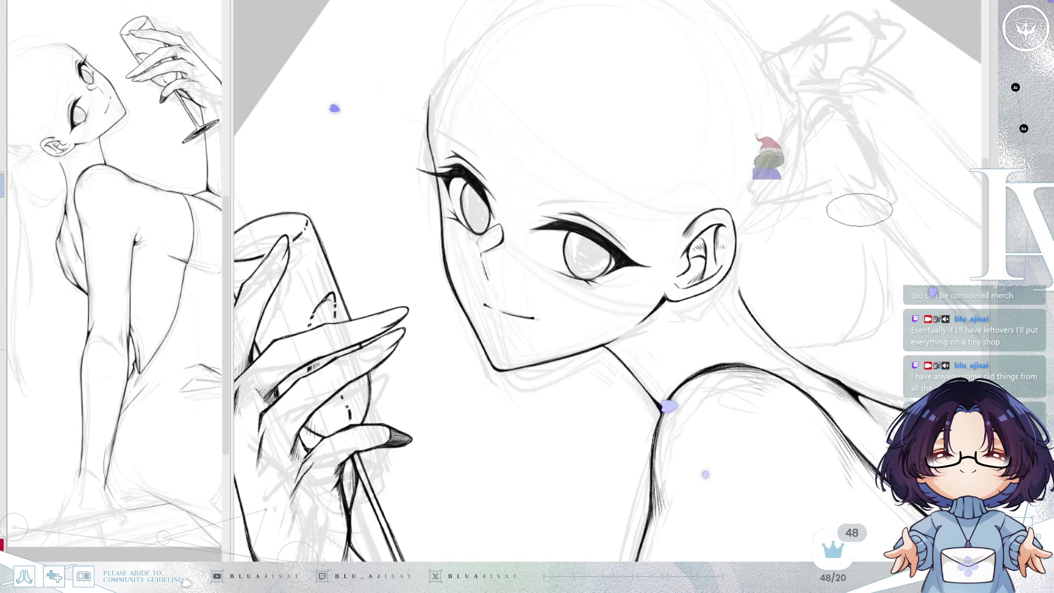
key("h")
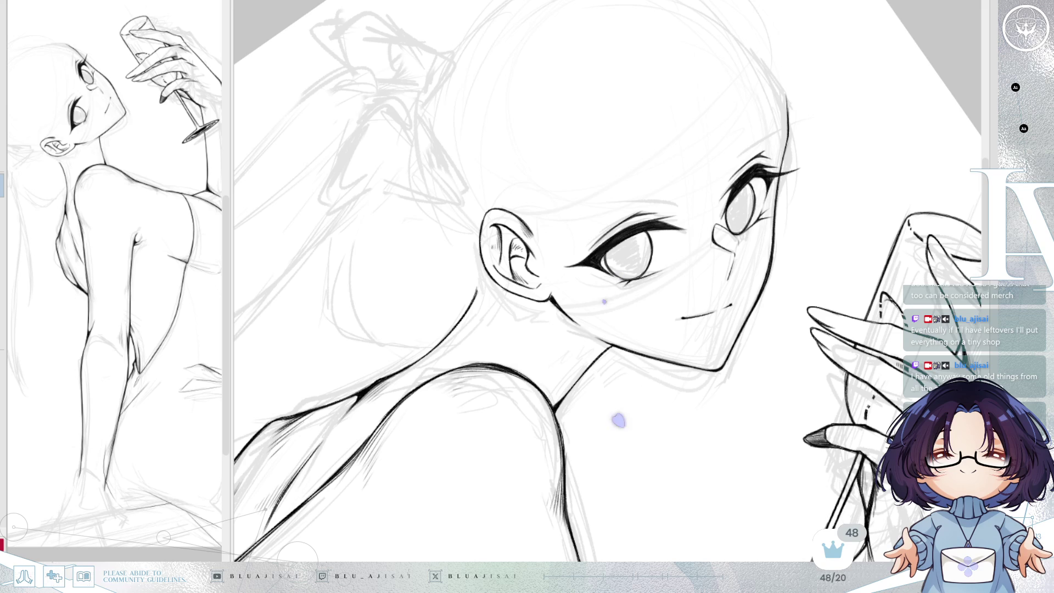
key("Delete")
key("ctrl+z")
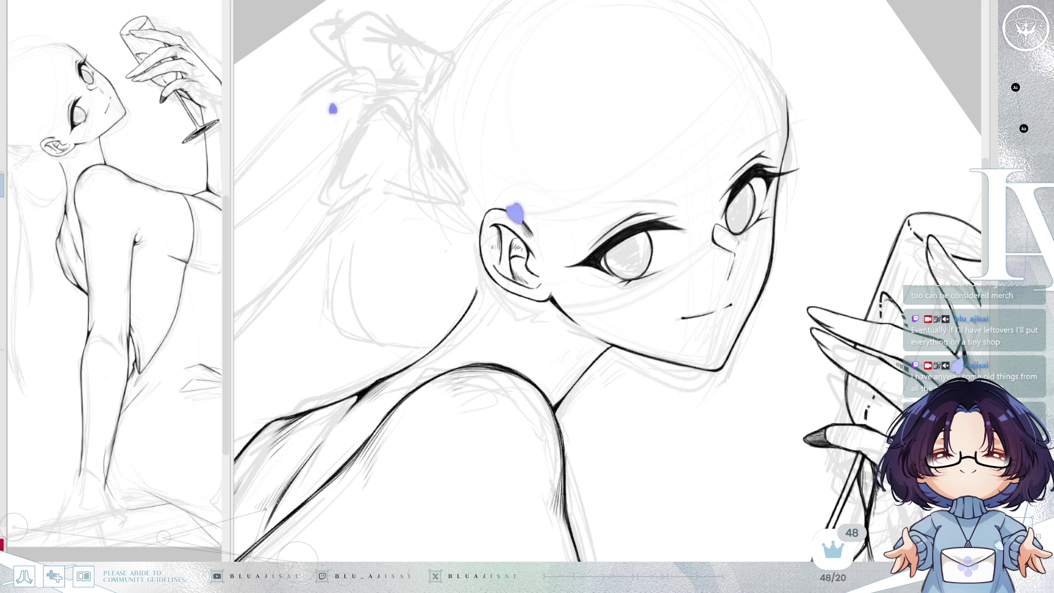
key("h")
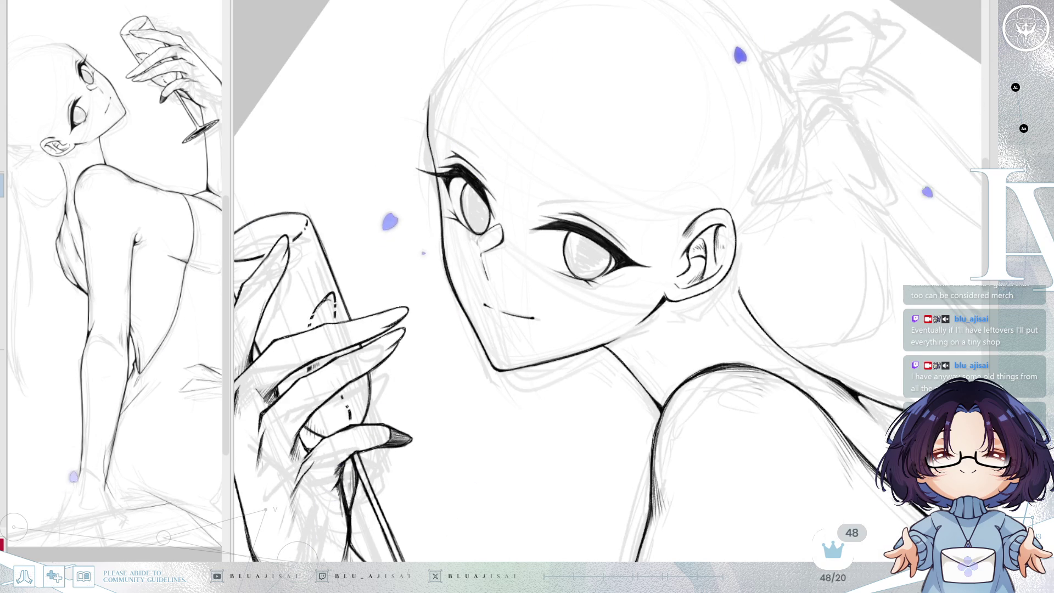
key("h")
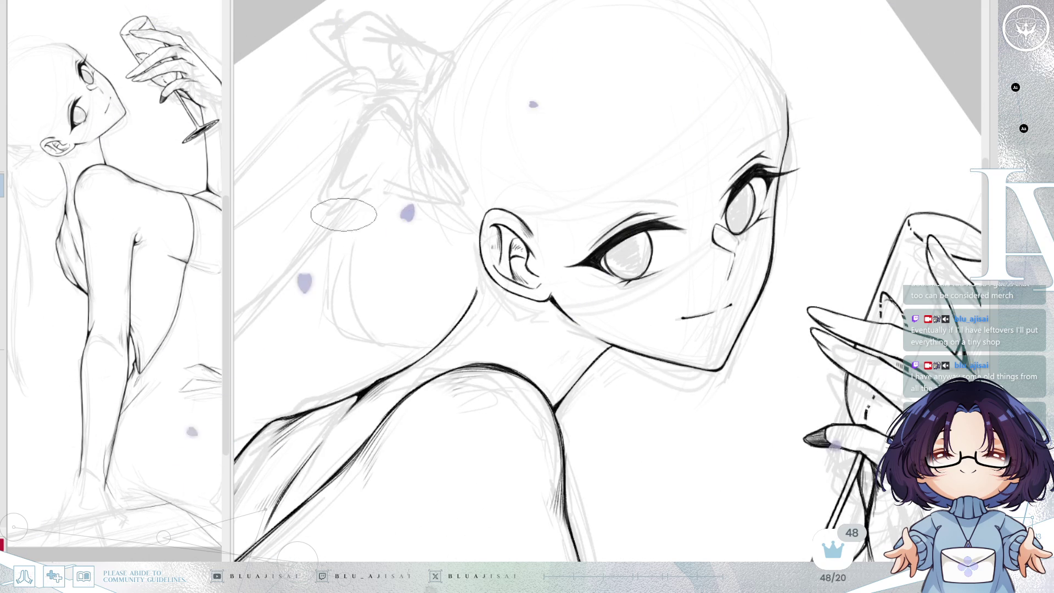
- Shift the mouth right, shorten its right side, tilt its left end up, then deselect
left_click_drag(816, 338, 785, 371)
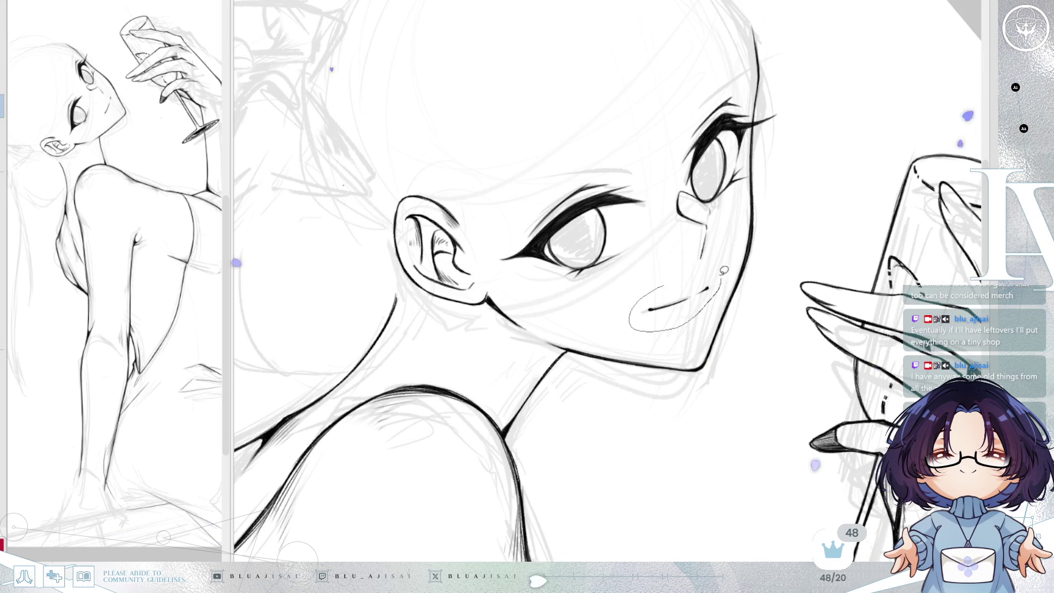
left_click_drag(726, 276, 734, 271)
key("ctrl+t")
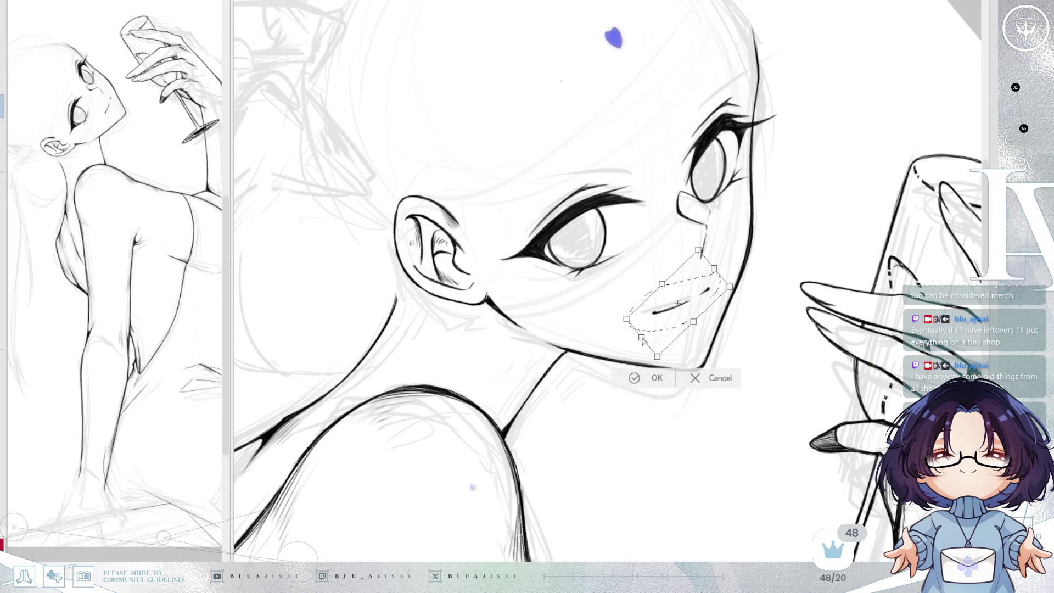
left_click_drag(644, 341, 645, 342)
left_click_drag(730, 286, 727, 288)
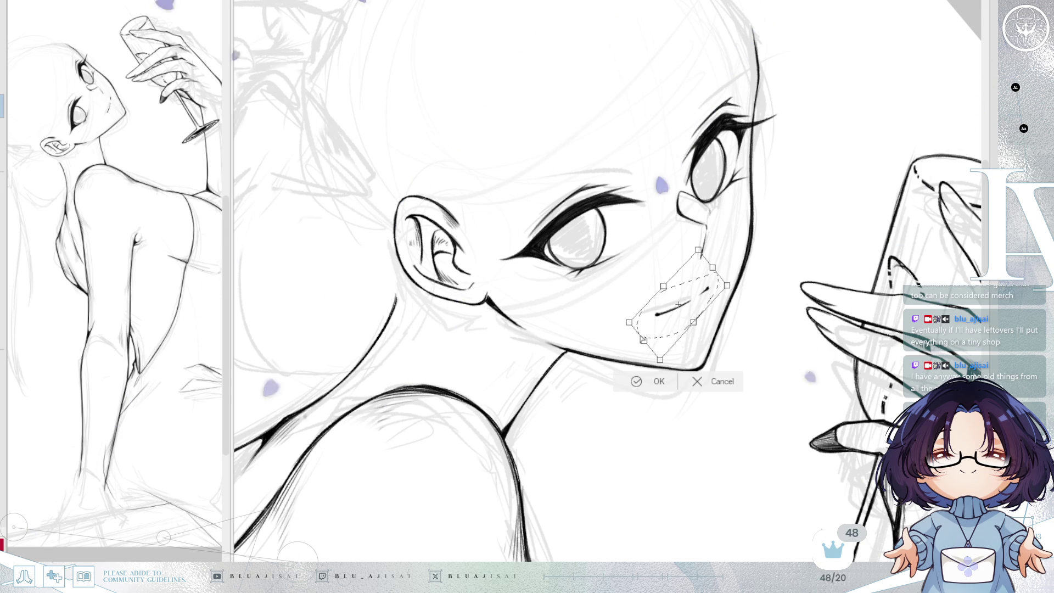
left_click_drag(644, 340, 647, 339)
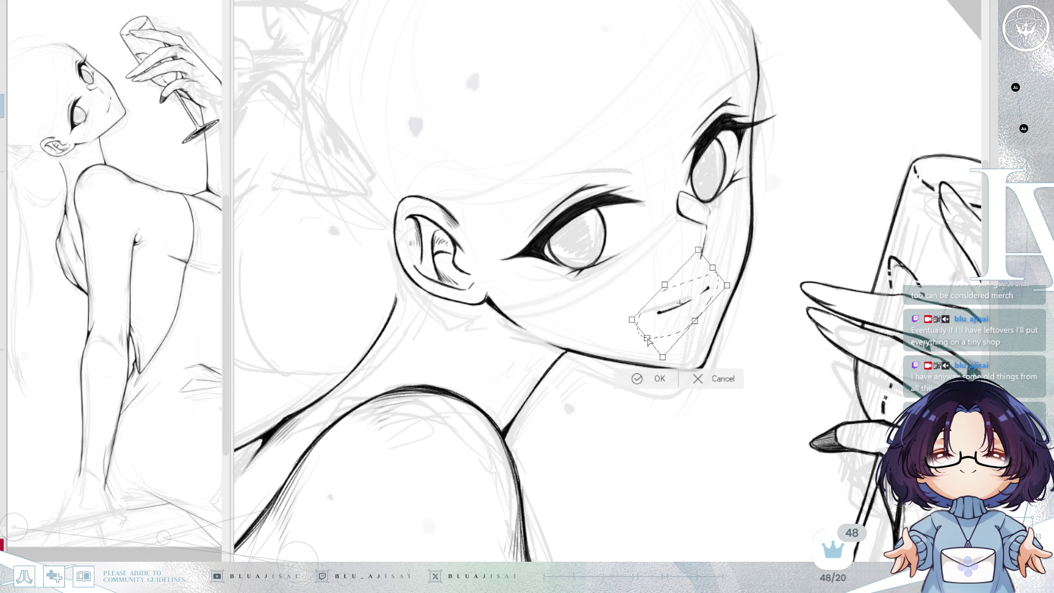
key("Return")
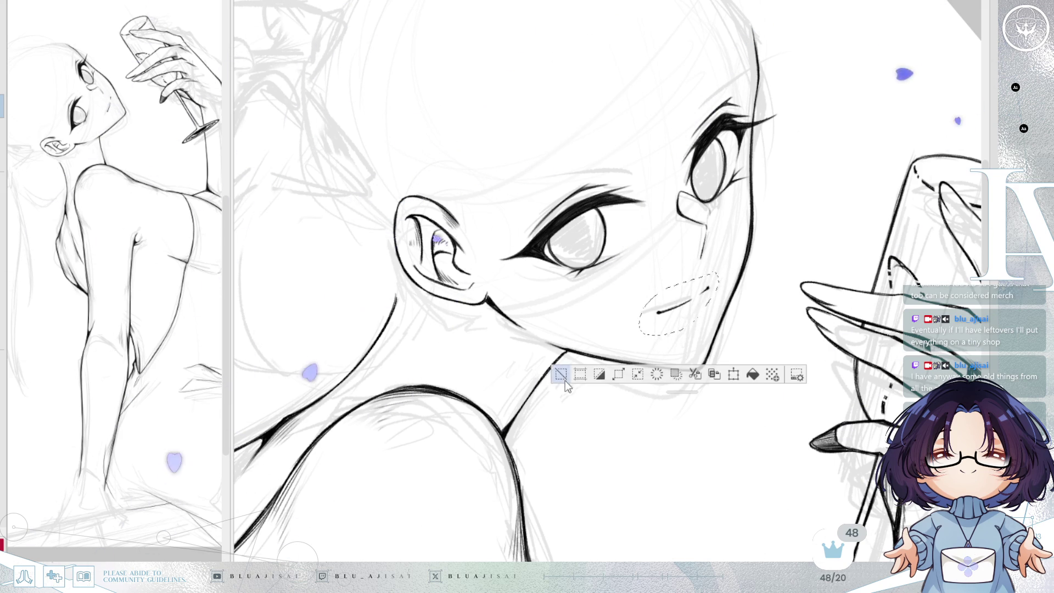
key("minus")
key("ctrl+d")
key("h")
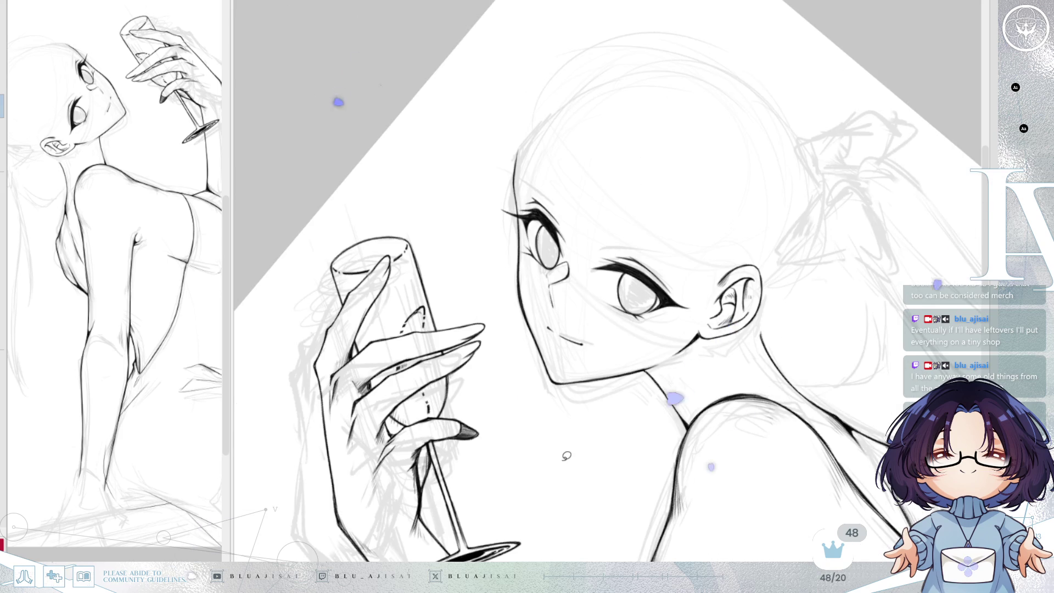
key("asciicircum")
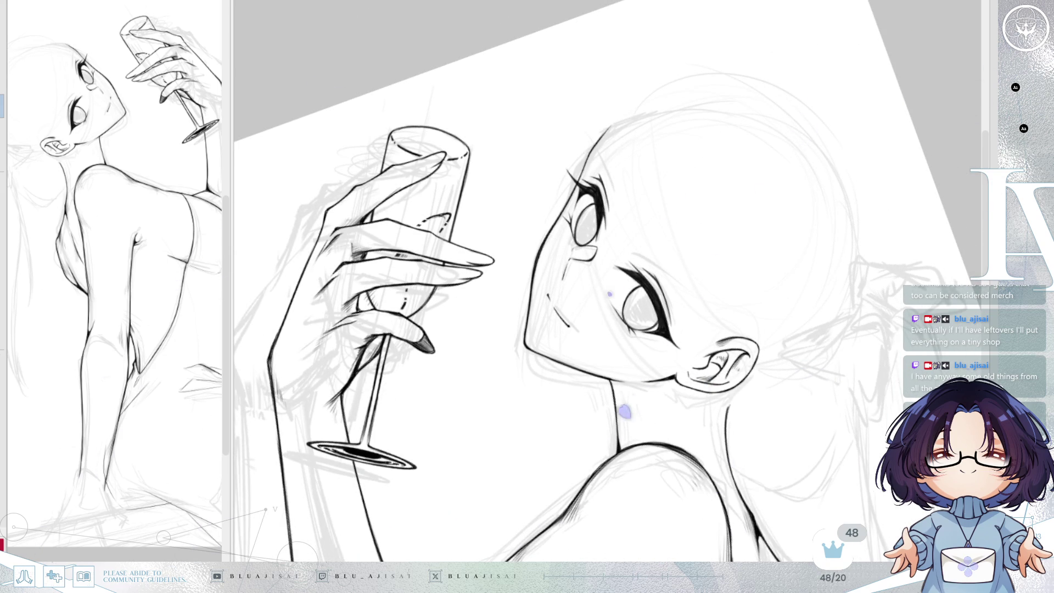
key("h")
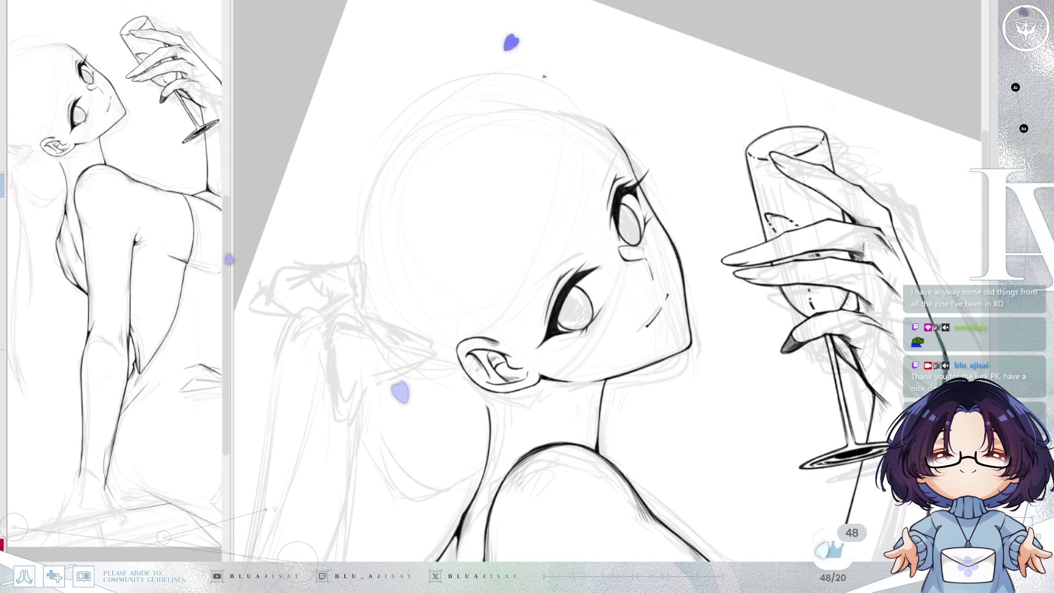
key("Delete")
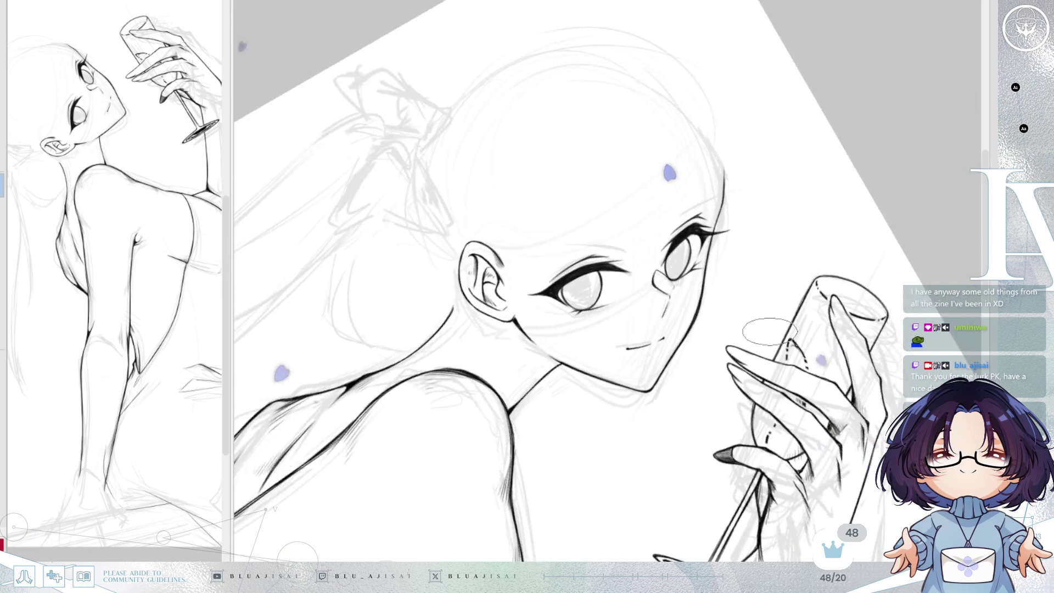
scroll(759, 252, "up", 4)
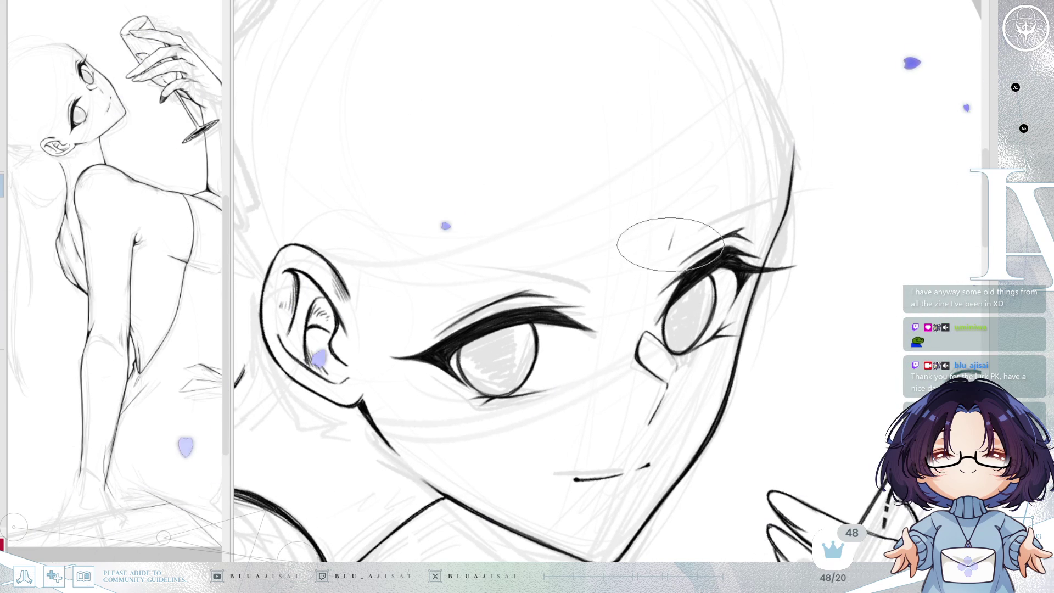
- Add a short stroke above the right eyebrow and darken and thicken the brow
left_click_drag(668, 249, 682, 227)
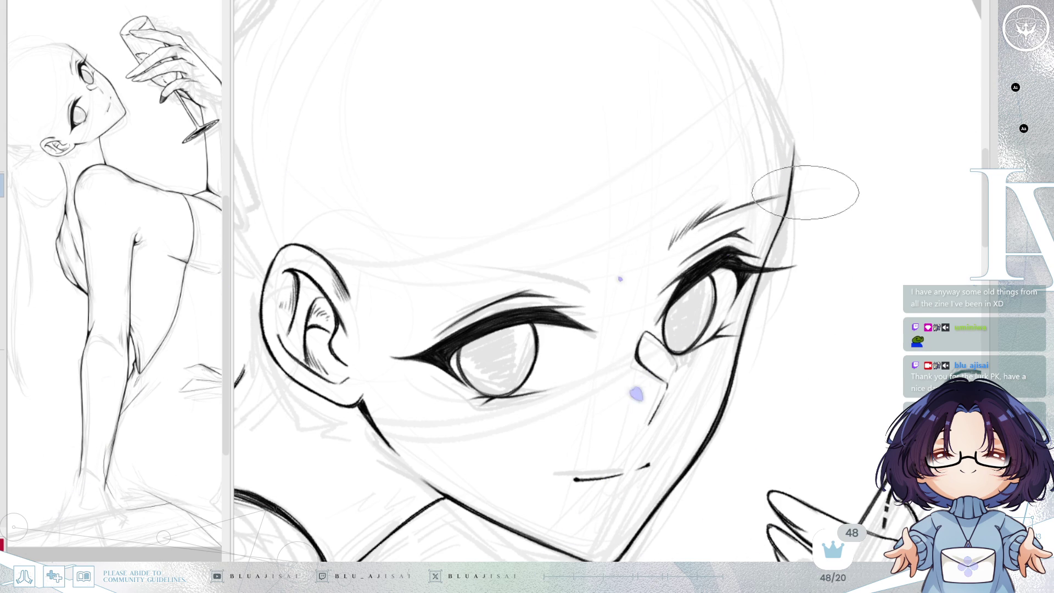
left_click_drag(667, 250, 780, 135)
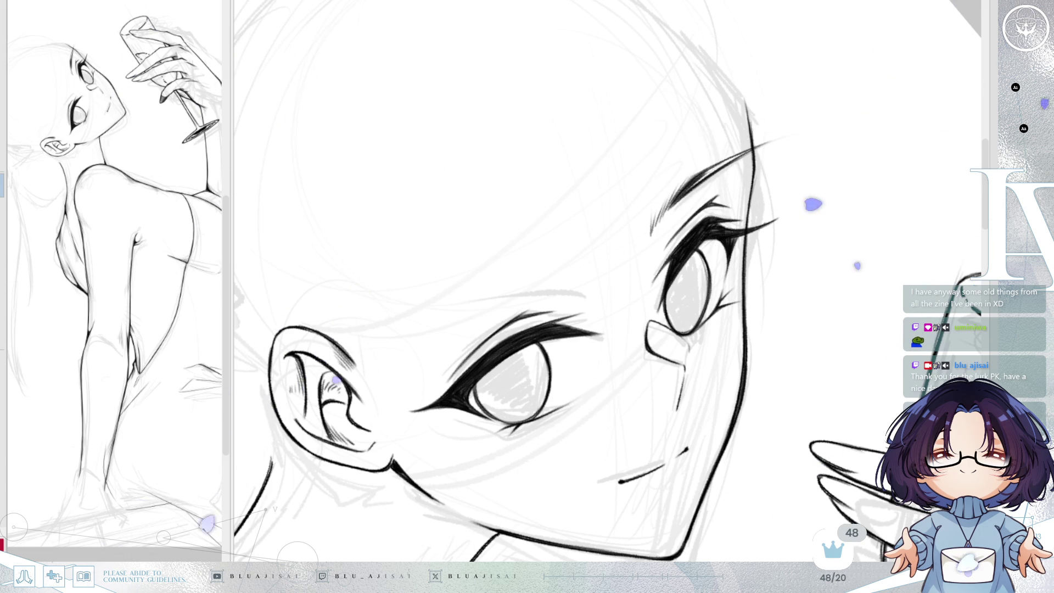
scroll(700, 173, "up", 1)
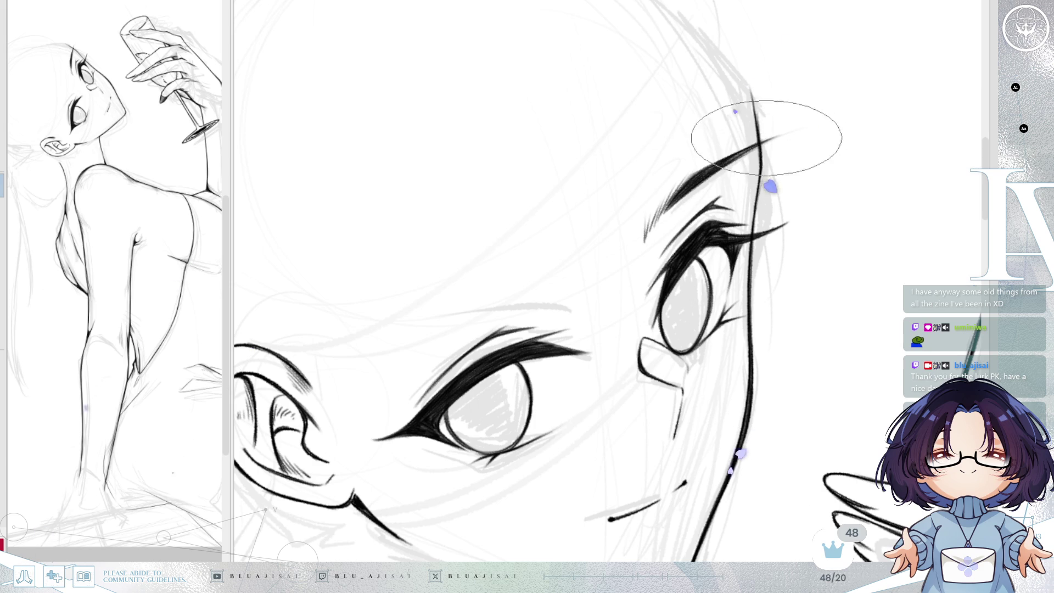
key("End")
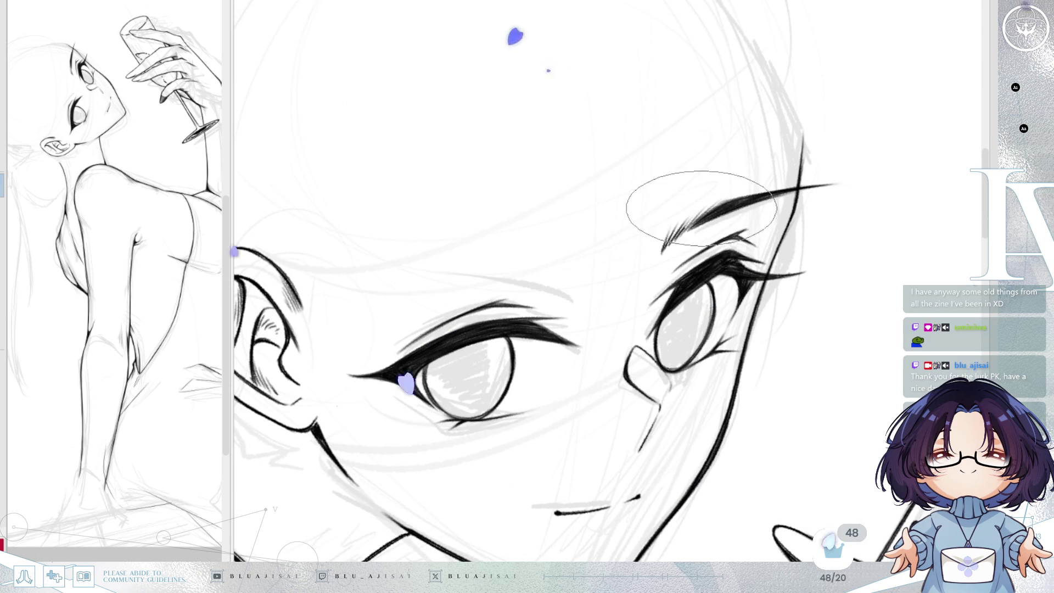
left_click_drag(673, 245, 730, 200)
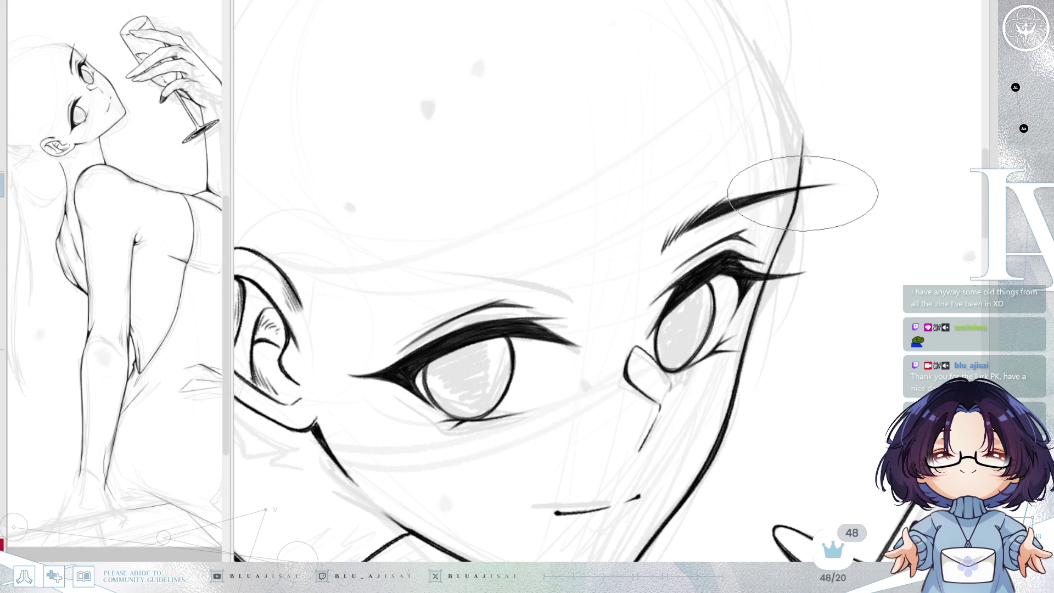
key("h")
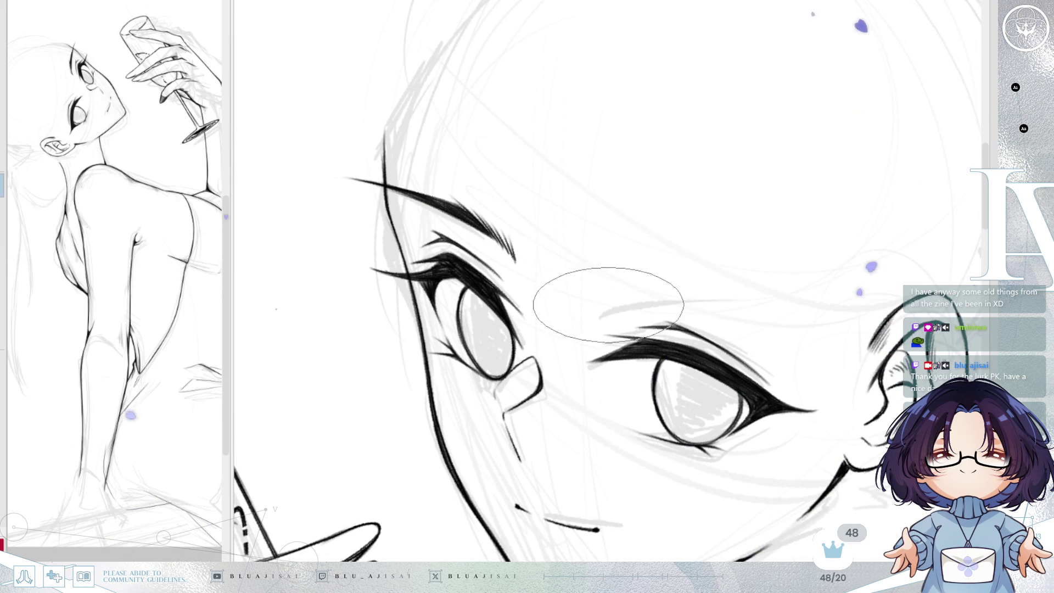
- Hatch thin strokes above the eye and lighten the eyebrow's left end
left_click_drag(641, 280, 615, 300)
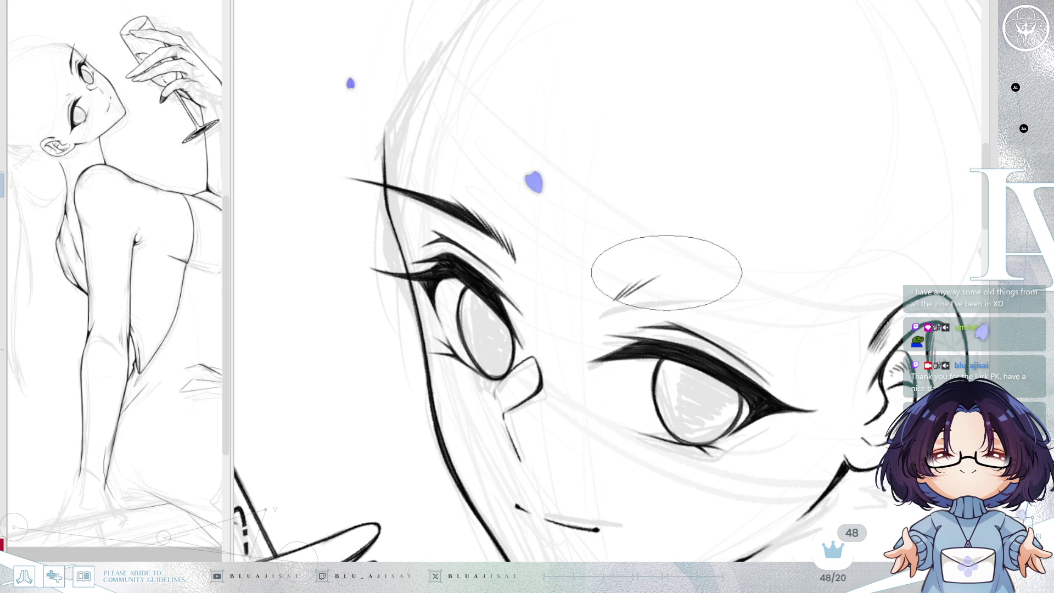
left_click_drag(680, 278, 620, 298)
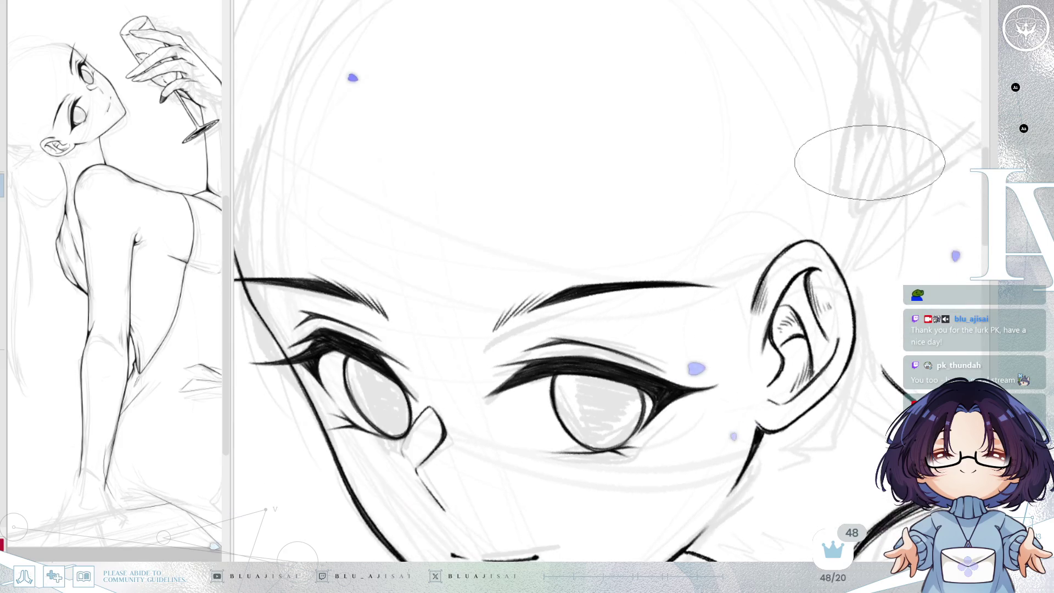
scroll(872, 163, "down", 3)
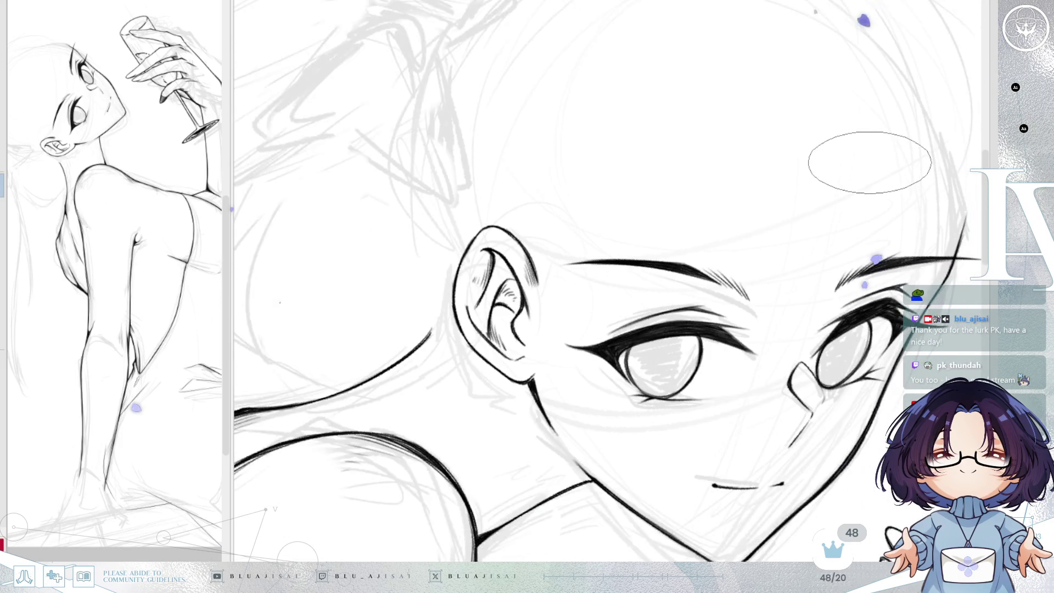
left_click_drag(872, 176, 798, 183)
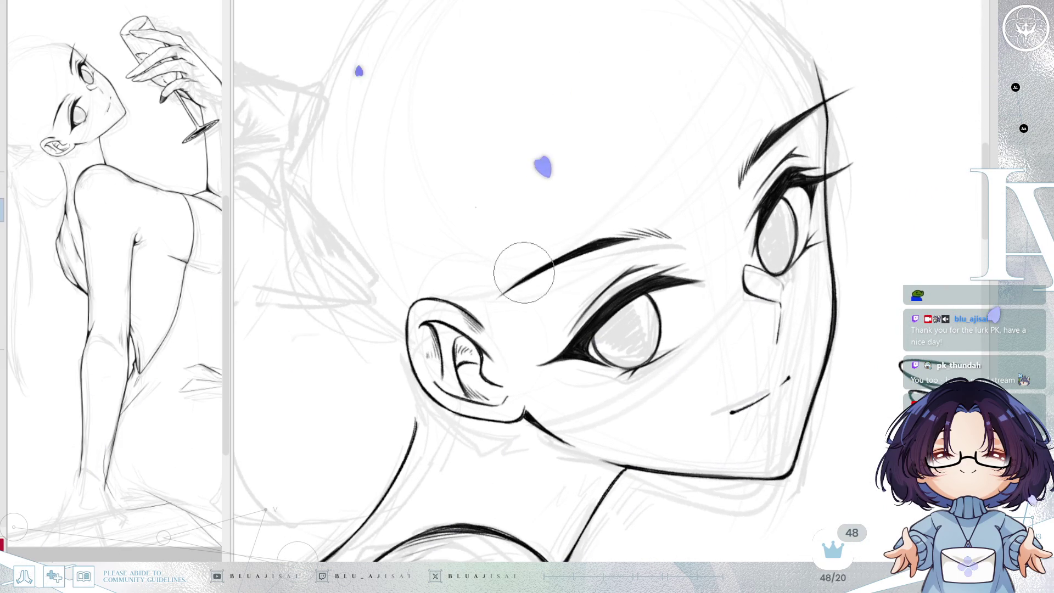
scroll(519, 274, "up", 2)
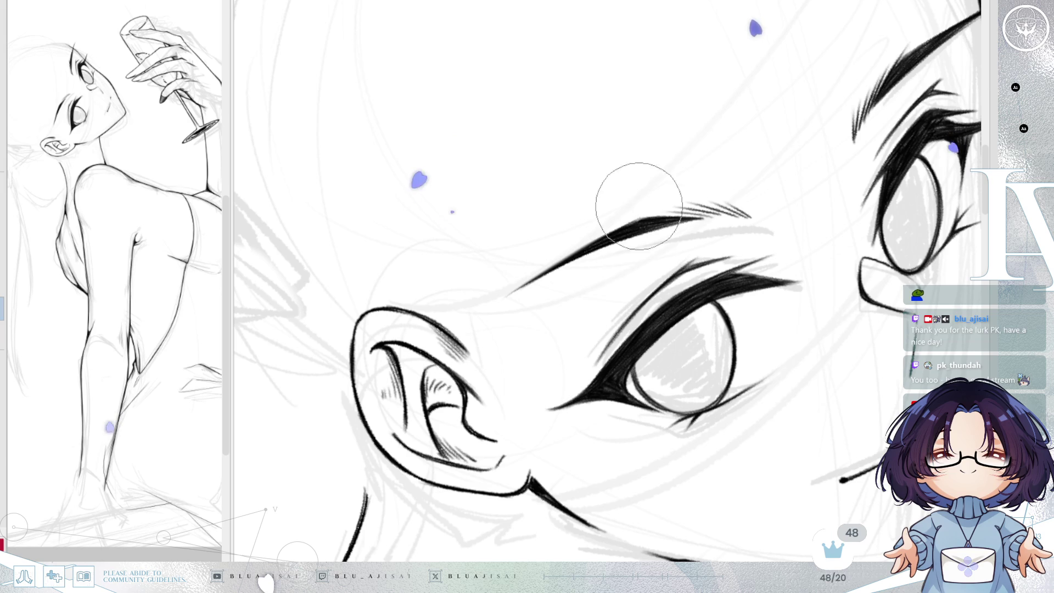
mouse_move(571, 256)
left_mouse_down()
mouse_move(483, 302)
mouse_move(545, 254)
mouse_move(506, 298)
left_mouse_up()
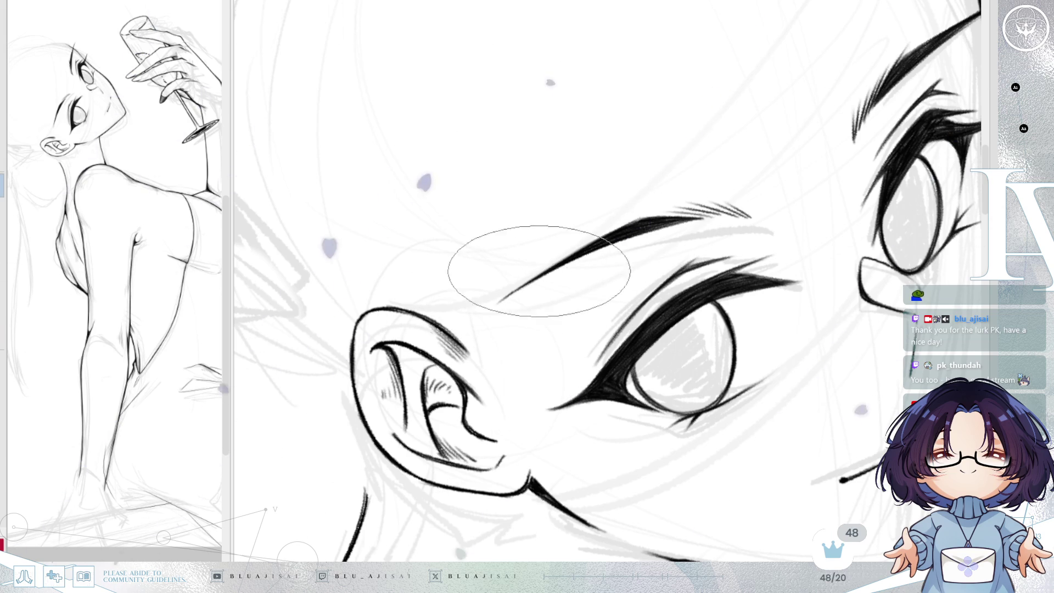
scroll(646, 254, "down", 5)
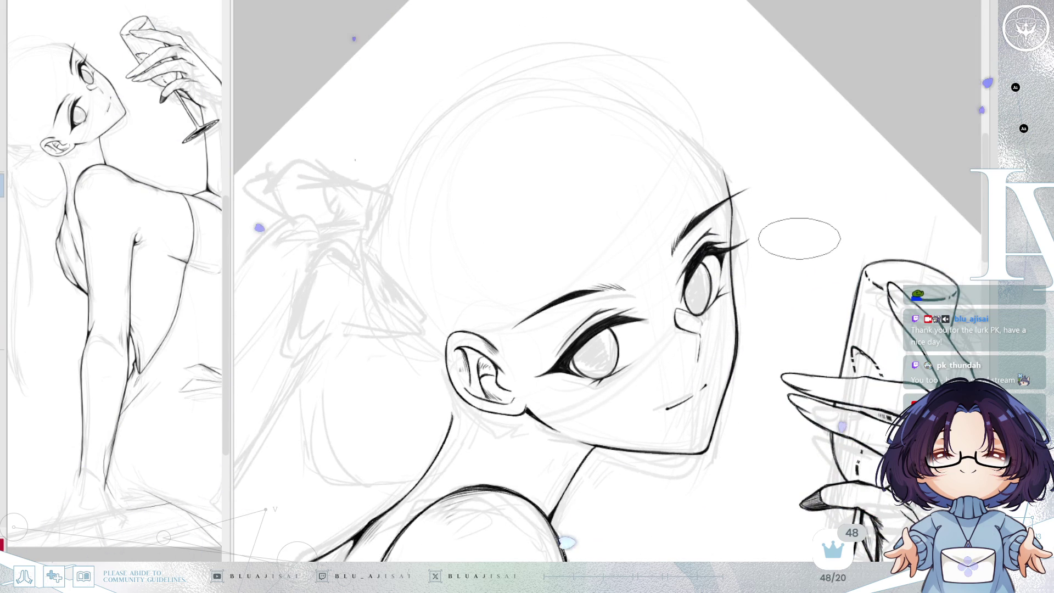
scroll(798, 240, "down", 2)
- Ink the bow loop's first line, side marks, lower edge and hooked top
key("ctrl+@")
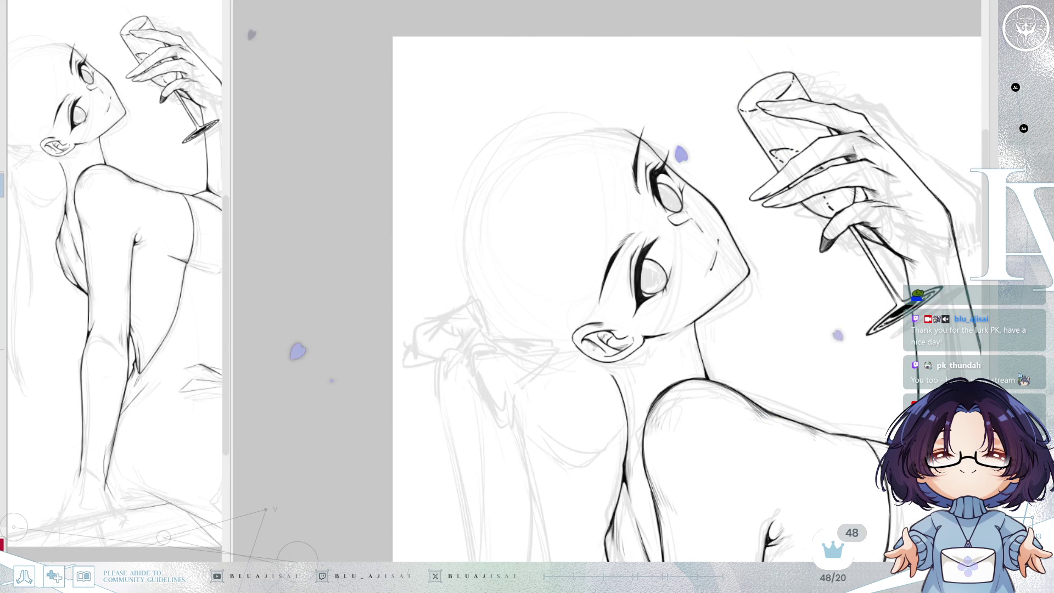
key("h")
key("minus")
key("ctrl+plus")
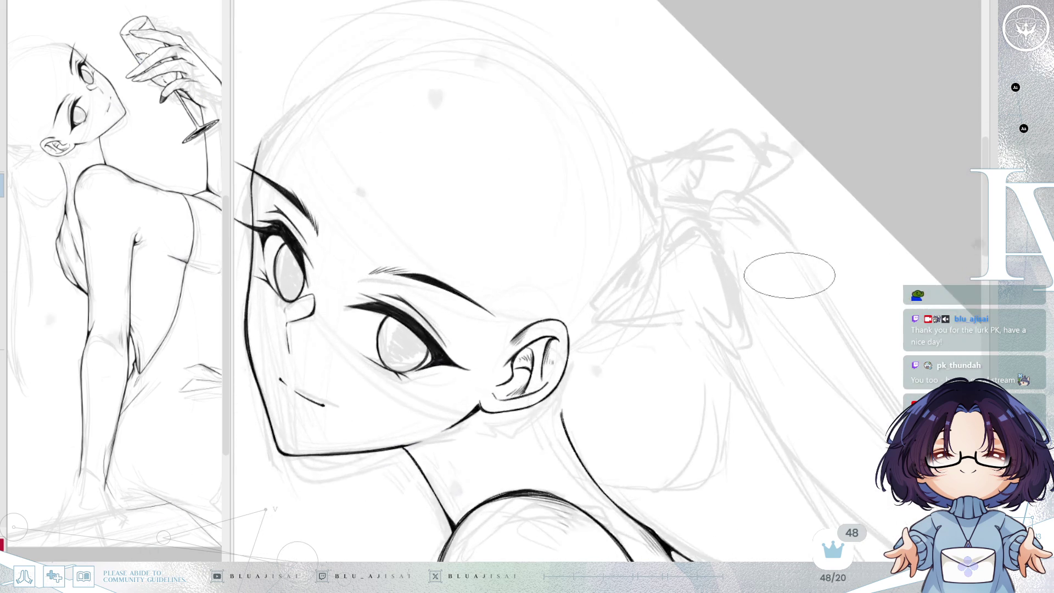
scroll(790, 274, "up", 2)
key("minus")
scroll(714, 263, "up", 3)
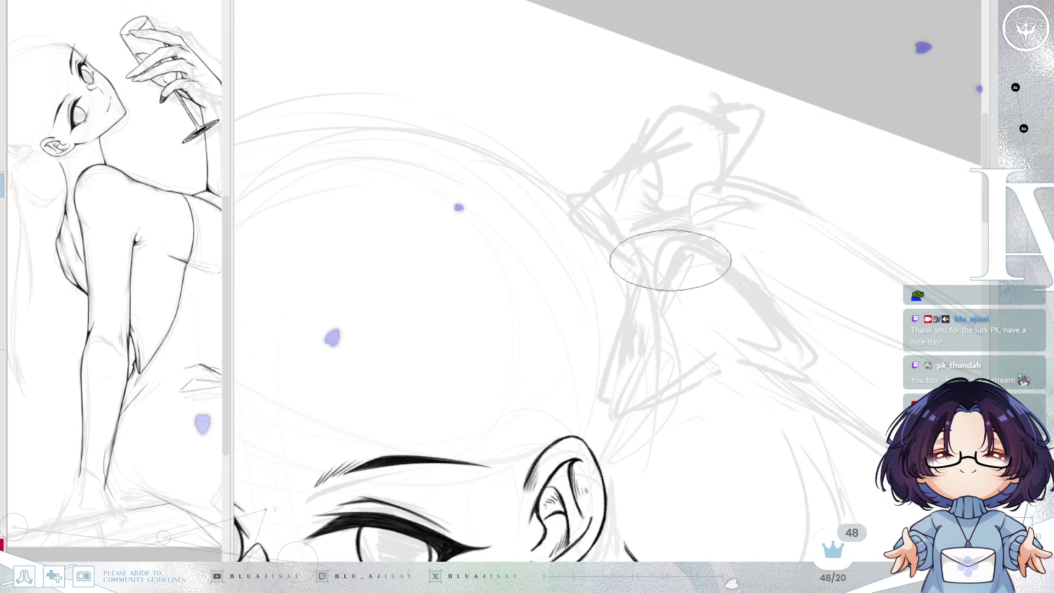
left_click_drag(680, 251, 655, 315)
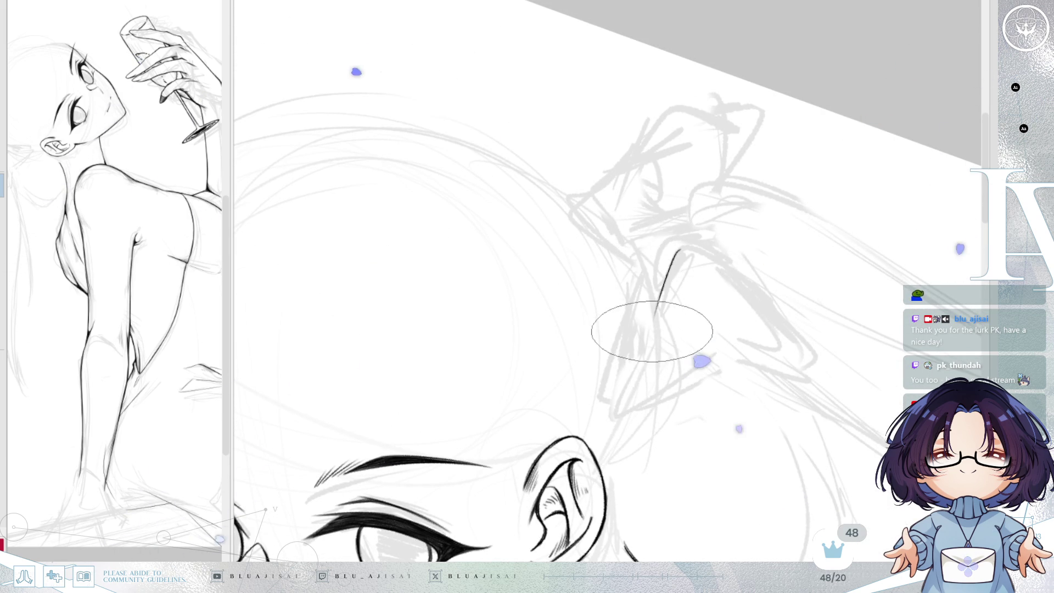
mouse_move(684, 277)
left_mouse_down()
mouse_move(662, 257)
mouse_move(604, 395)
left_mouse_up()
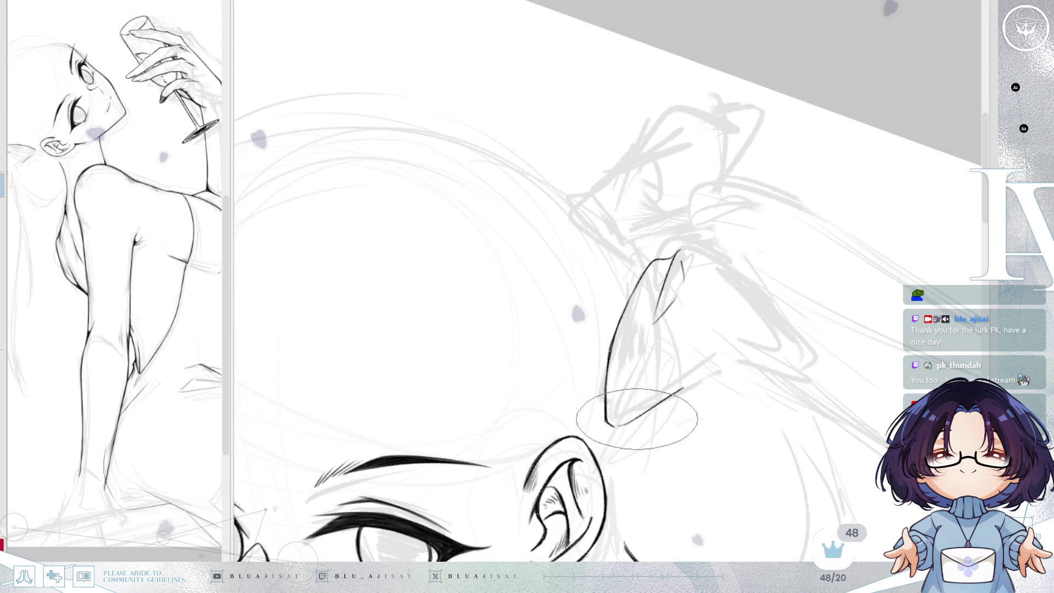
left_click_drag(606, 425, 807, 361)
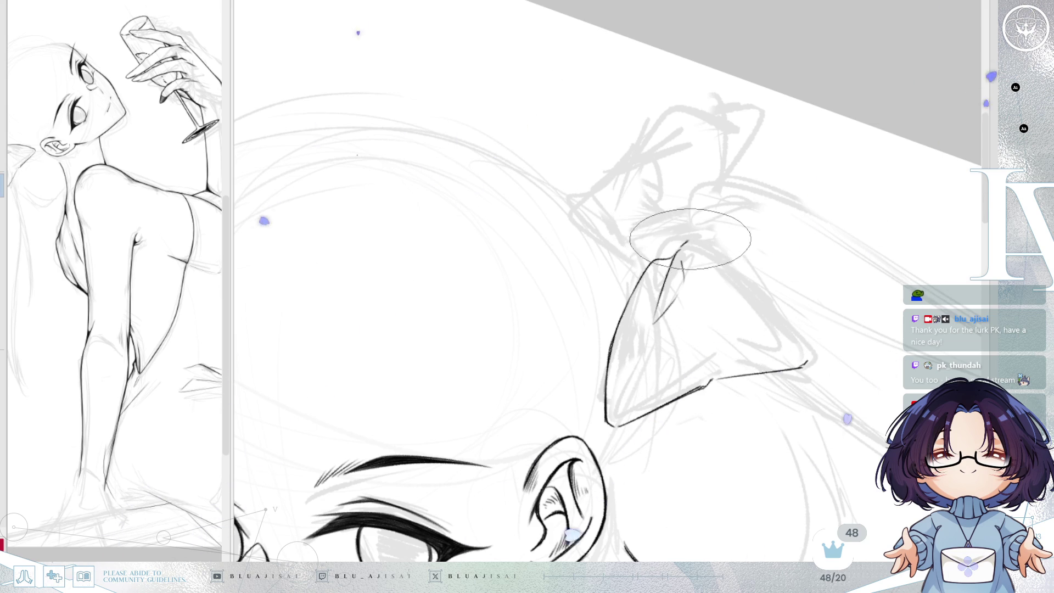
left_click_drag(678, 250, 692, 239)
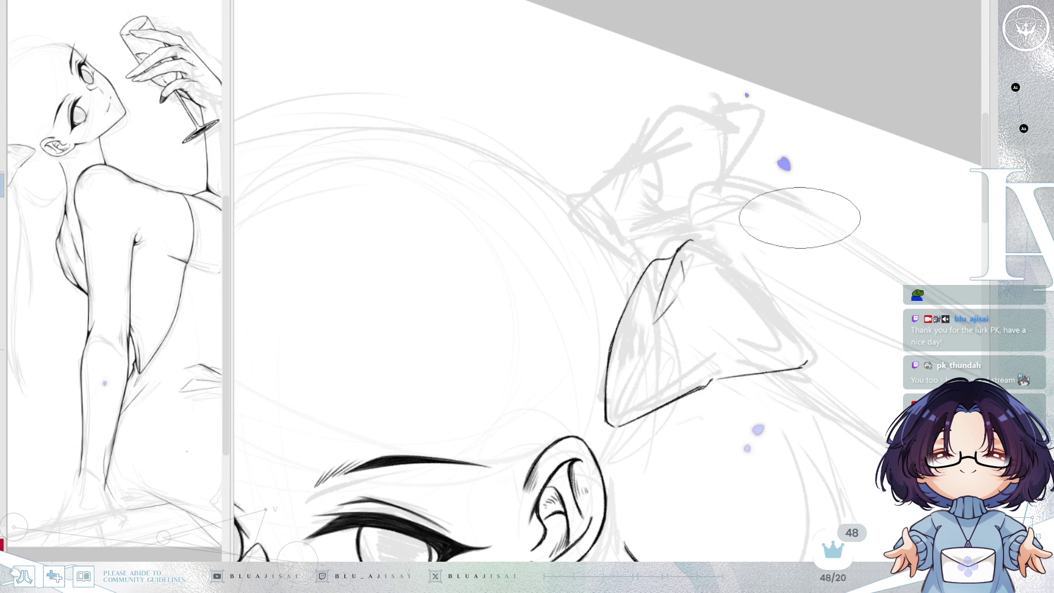
- Draw the bow loop's left side, keeping the longer redrawn stroke
key("minus")
scroll(750, 256, "up", 2)
left_click_drag(749, 256, 707, 311)
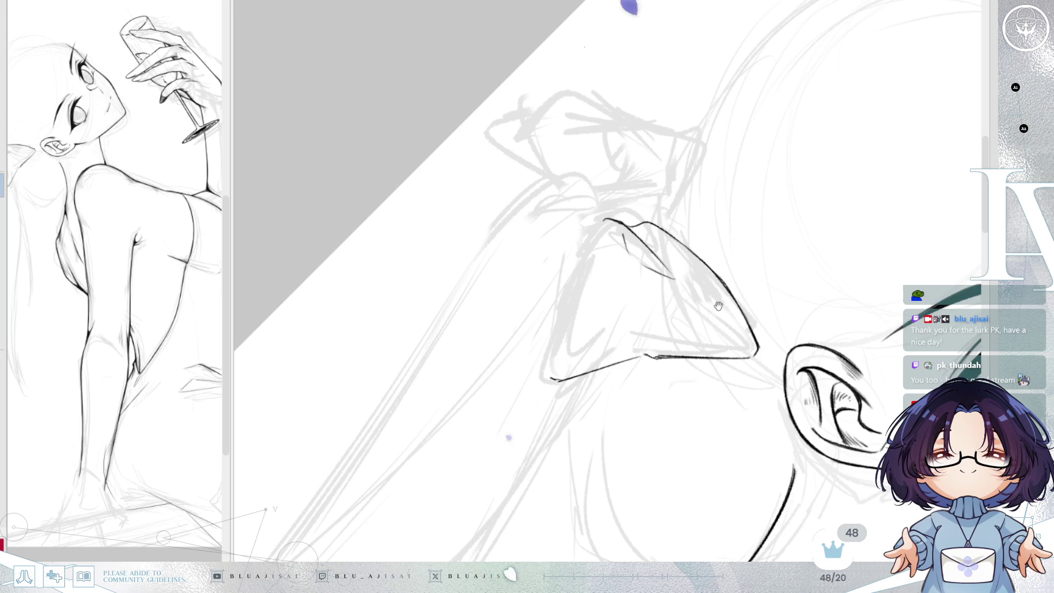
left_click_drag(602, 220, 561, 299)
key("ctrl+z")
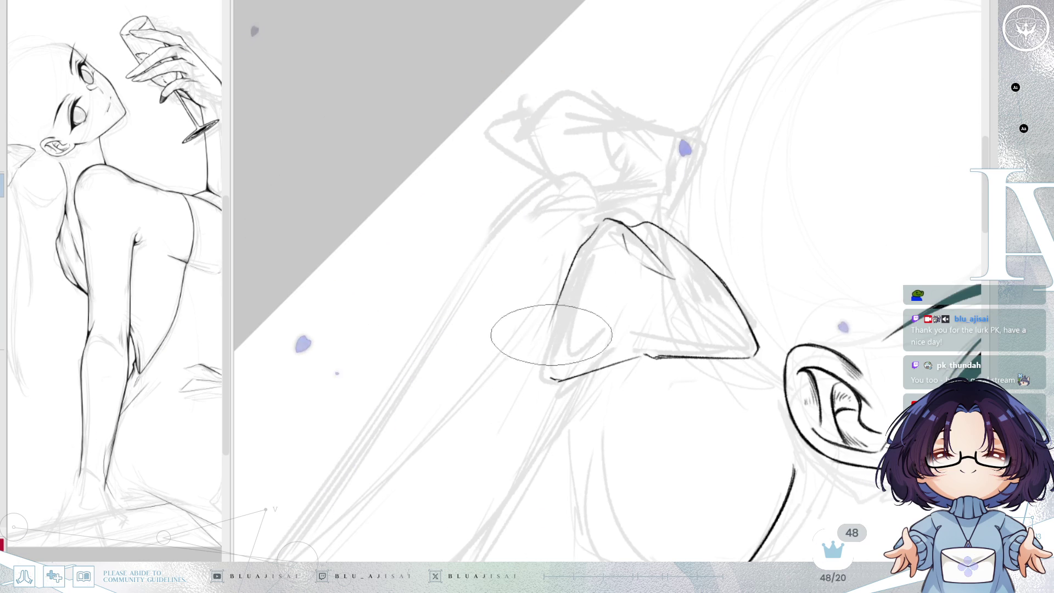
mouse_move(603, 221)
left_mouse_down()
mouse_move(566, 280)
mouse_move(549, 378)
left_mouse_up()
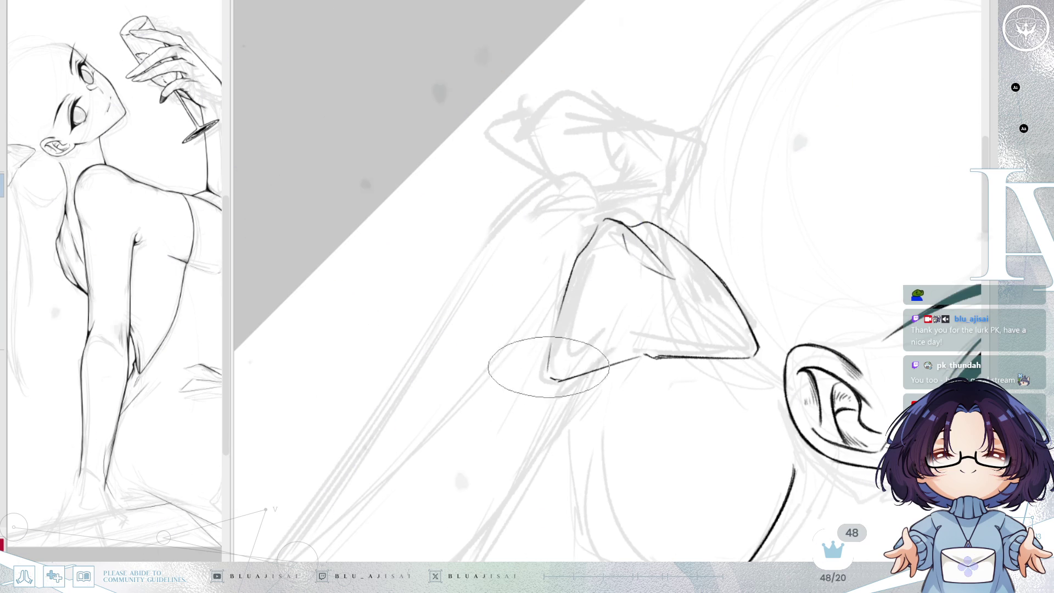
key("ctrl+z")
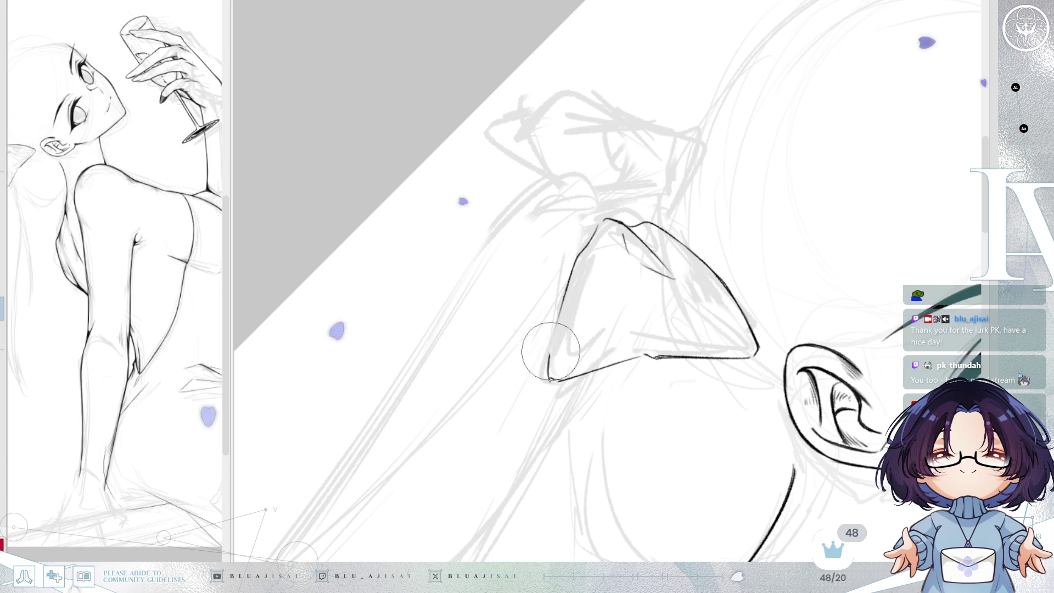
key("ctrl+y")
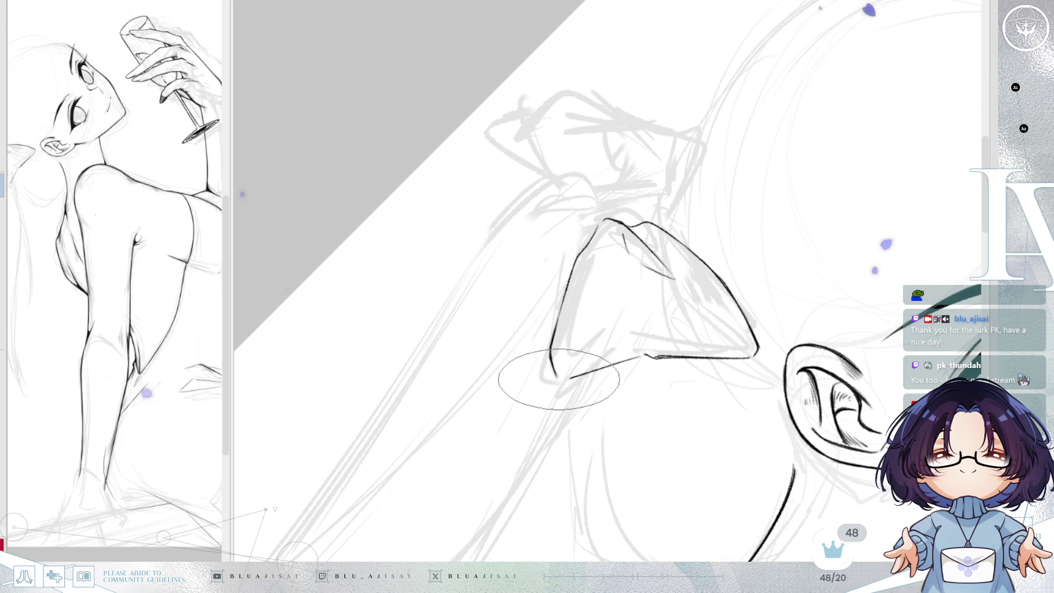
- Hatch shading inside the bow loop's fold
left_click_drag(557, 377, 589, 389)
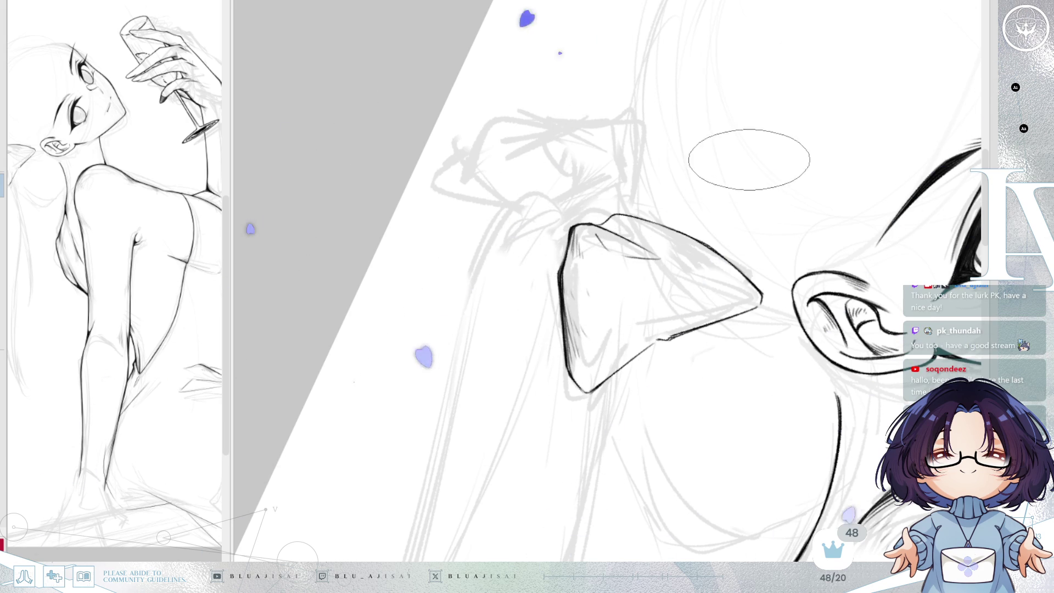
key("h")
mouse_move(676, 186)
left_mouse_down()
mouse_move(697, 248)
mouse_move(654, 216)
left_mouse_up()
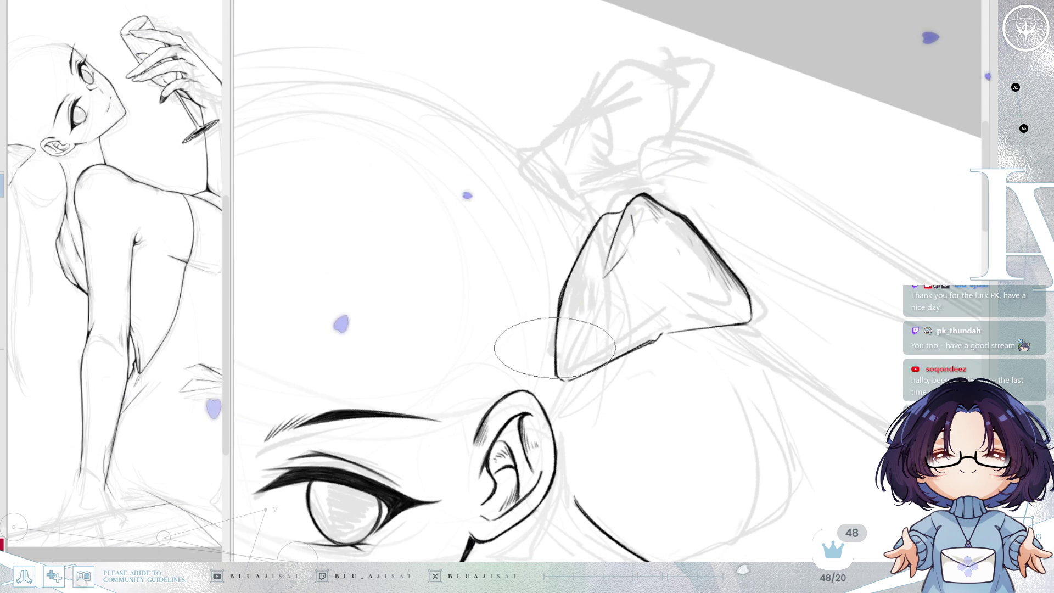
left_click_drag(572, 302, 569, 325)
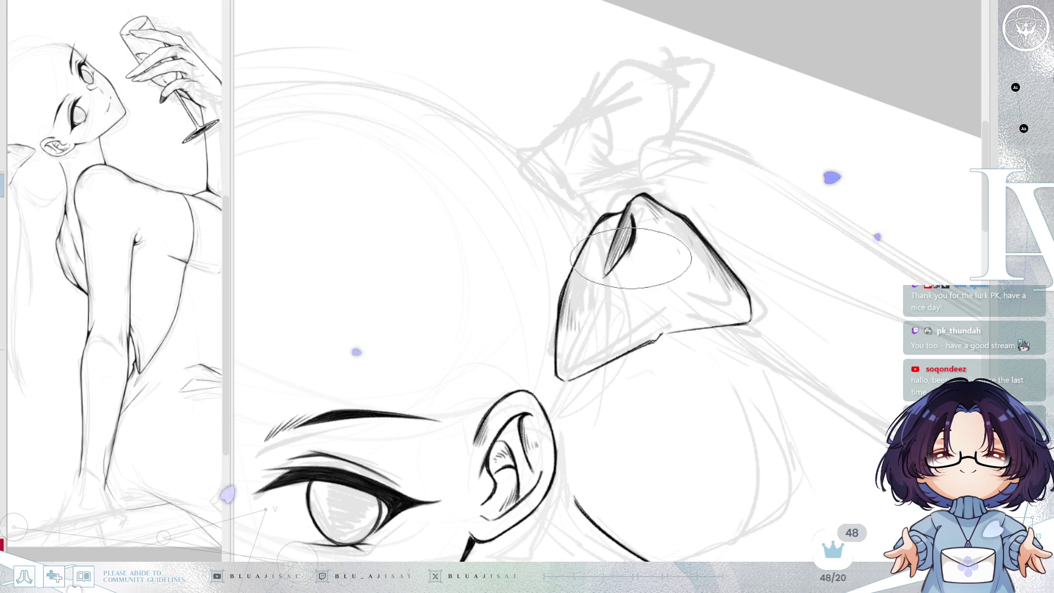
left_click_drag(626, 226, 617, 281)
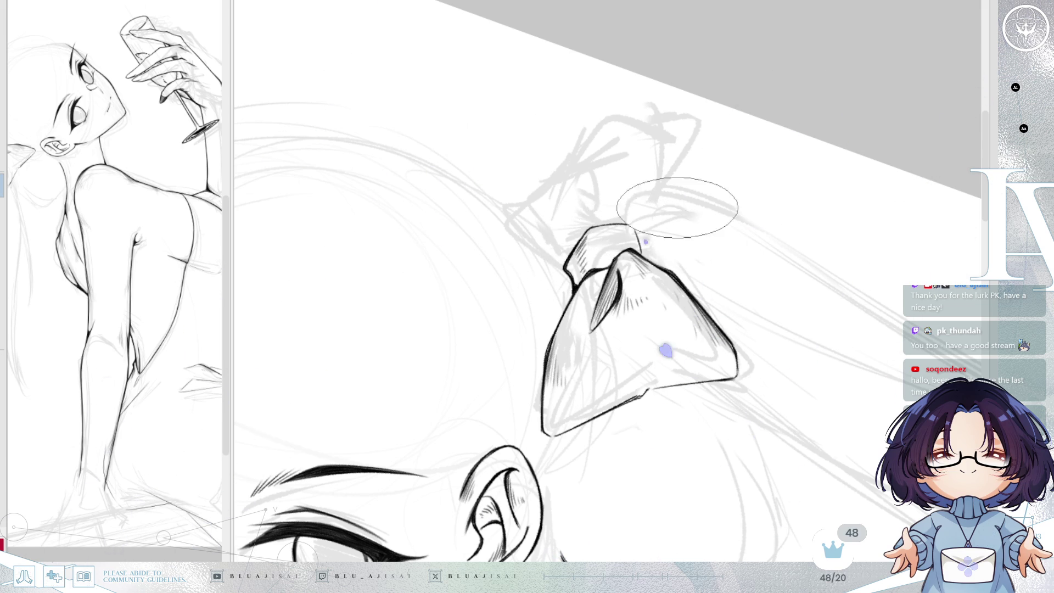
- Ink the curve rising from the bow knot, extend it up-right and lighten its tip
key("h")
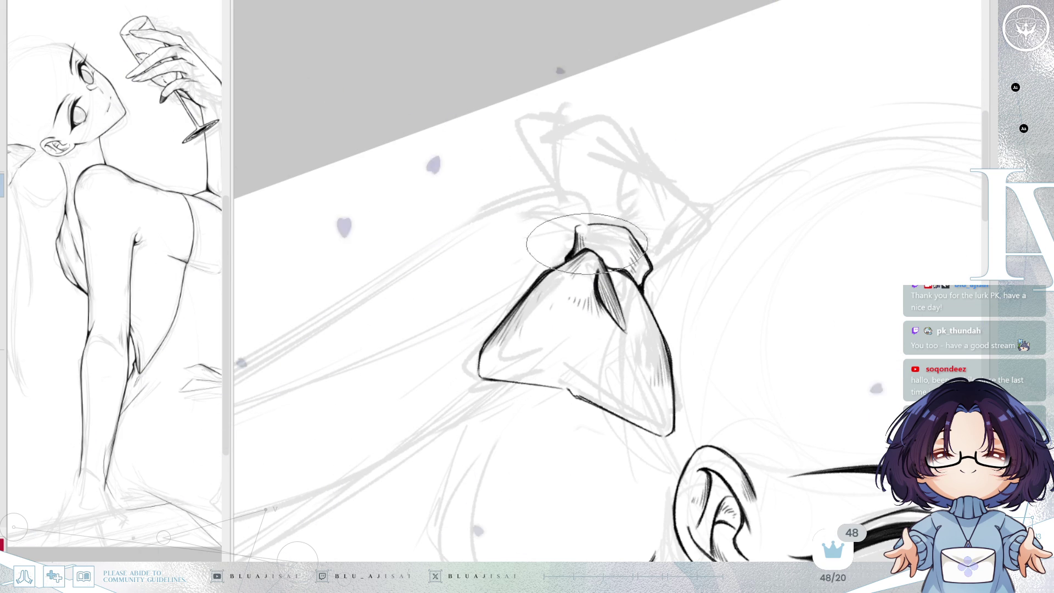
scroll(753, 137, "up", 1)
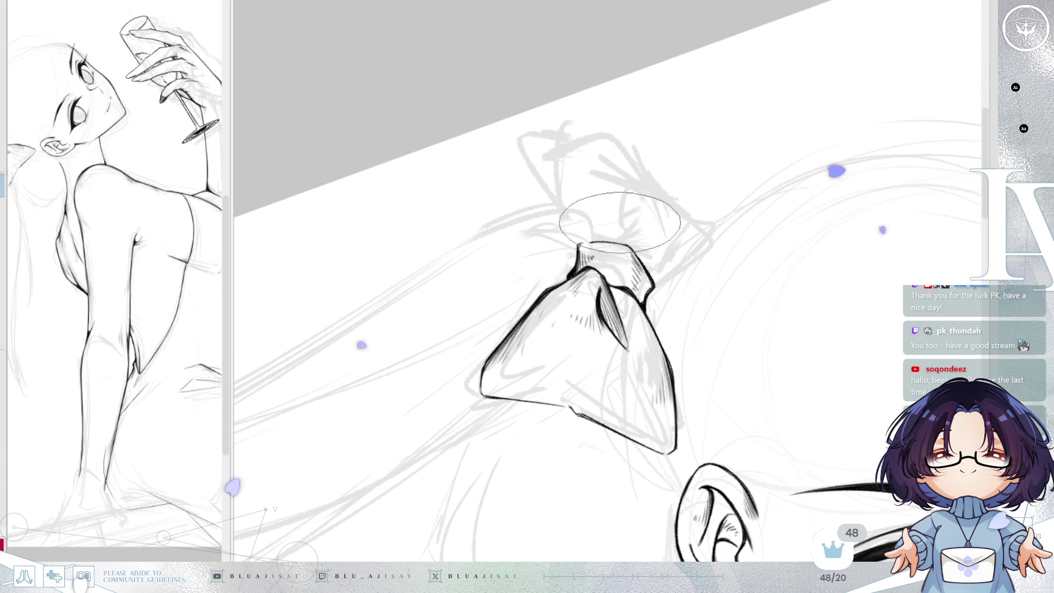
mouse_move(623, 237)
left_mouse_down()
mouse_move(634, 186)
mouse_move(643, 195)
left_mouse_up()
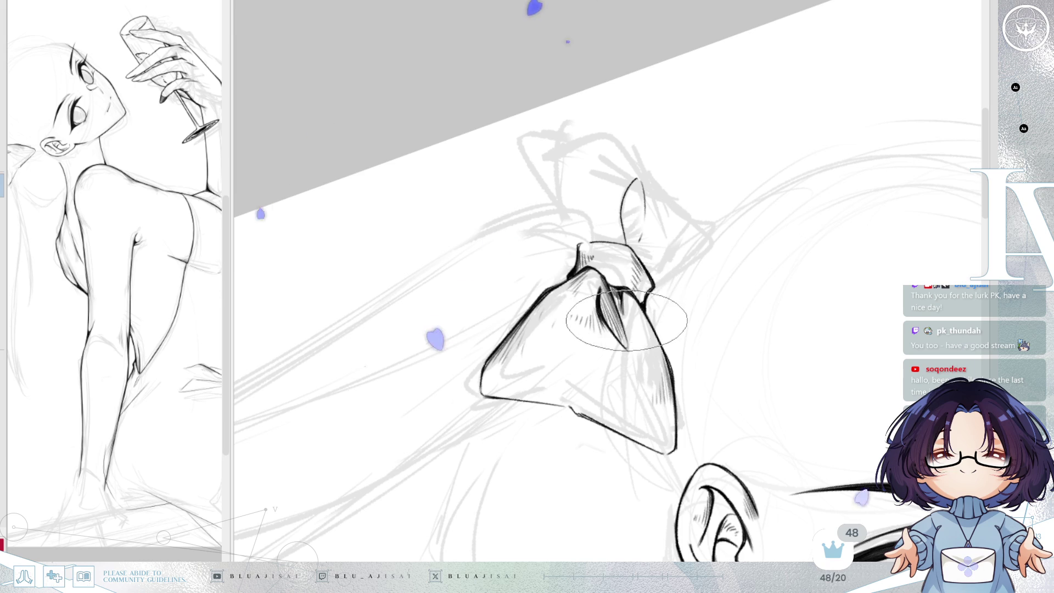
mouse_move(622, 290)
left_mouse_down()
mouse_move(688, 226)
mouse_move(623, 318)
mouse_move(650, 269)
left_mouse_up()
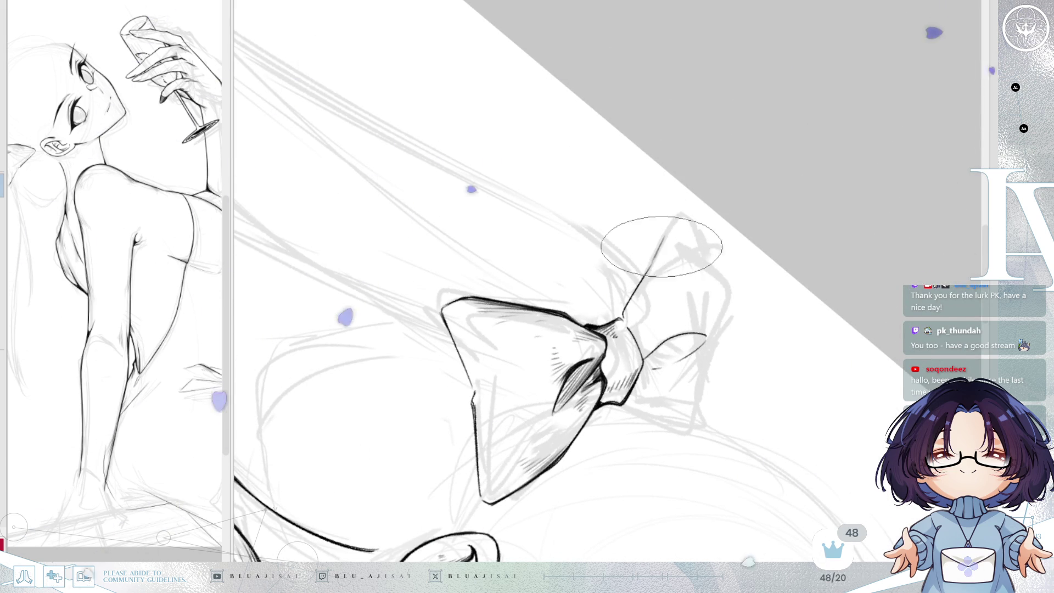
left_click_drag(657, 254, 676, 221)
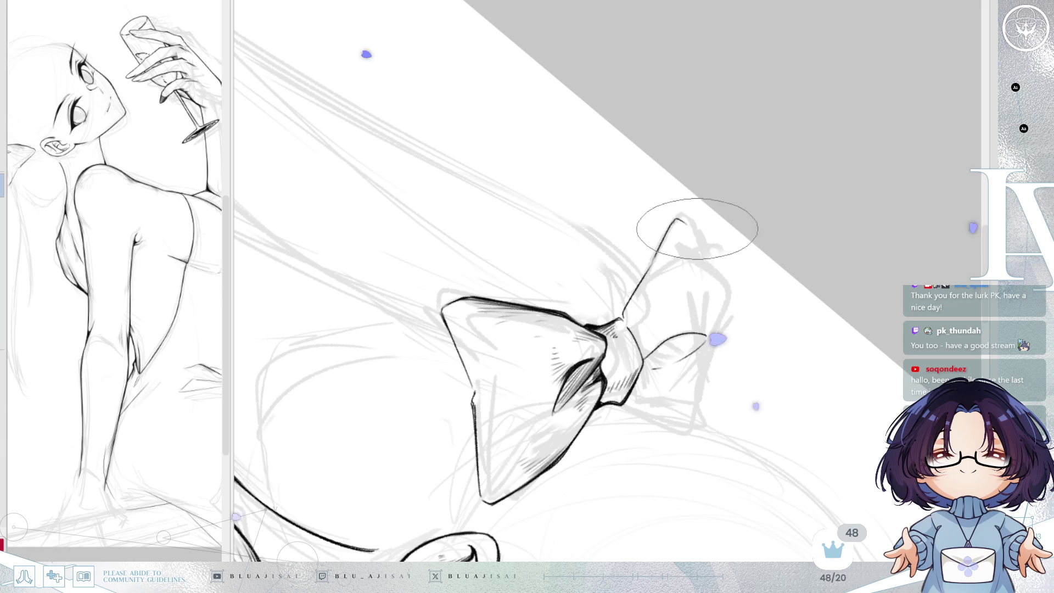
mouse_move(731, 240)
left_mouse_down()
mouse_move(812, 181)
mouse_move(649, 242)
mouse_move(664, 227)
left_mouse_up()
key("e")
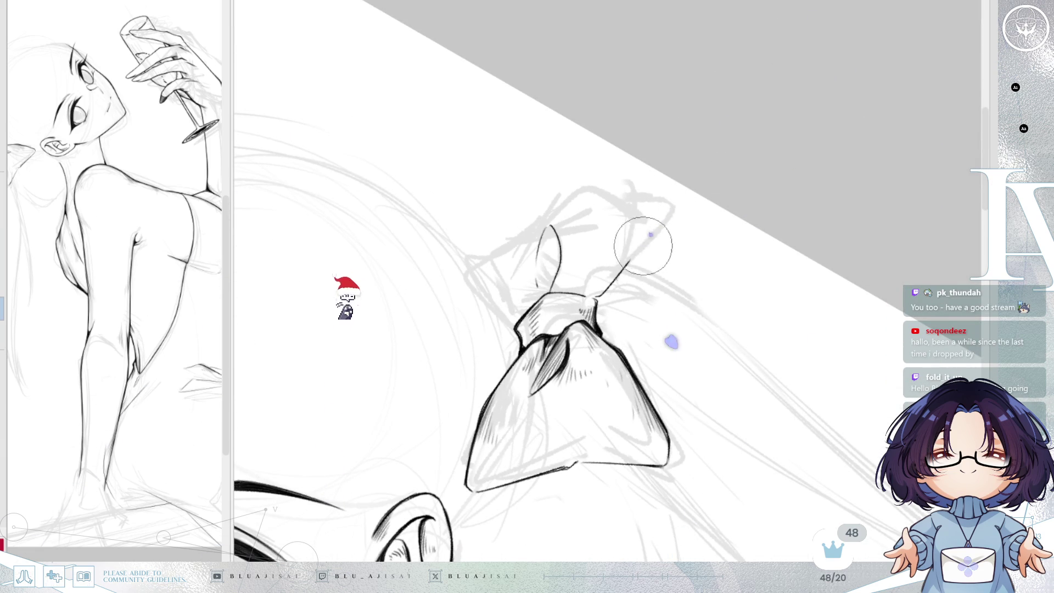
- Ink the second loop's line up from the knot and its upper curve
left_click_drag(597, 295, 631, 228)
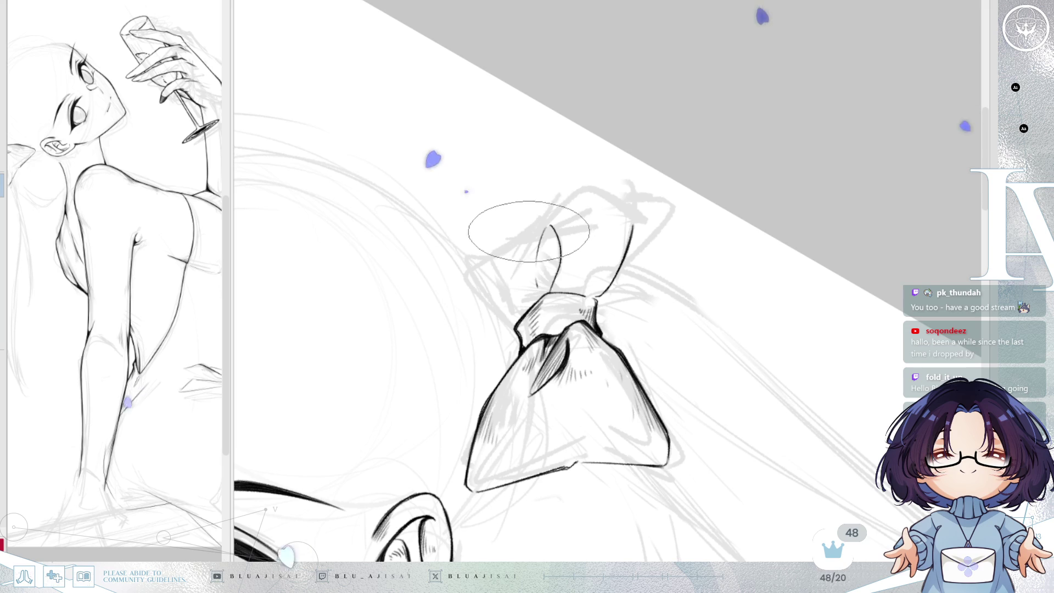
left_click_drag(606, 192, 632, 213)
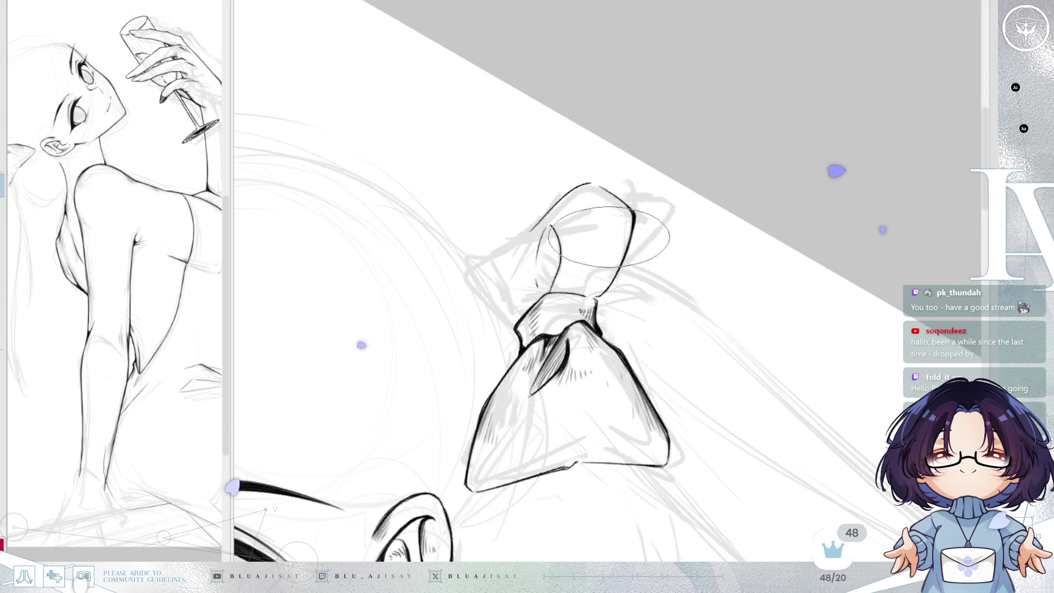
key("h")
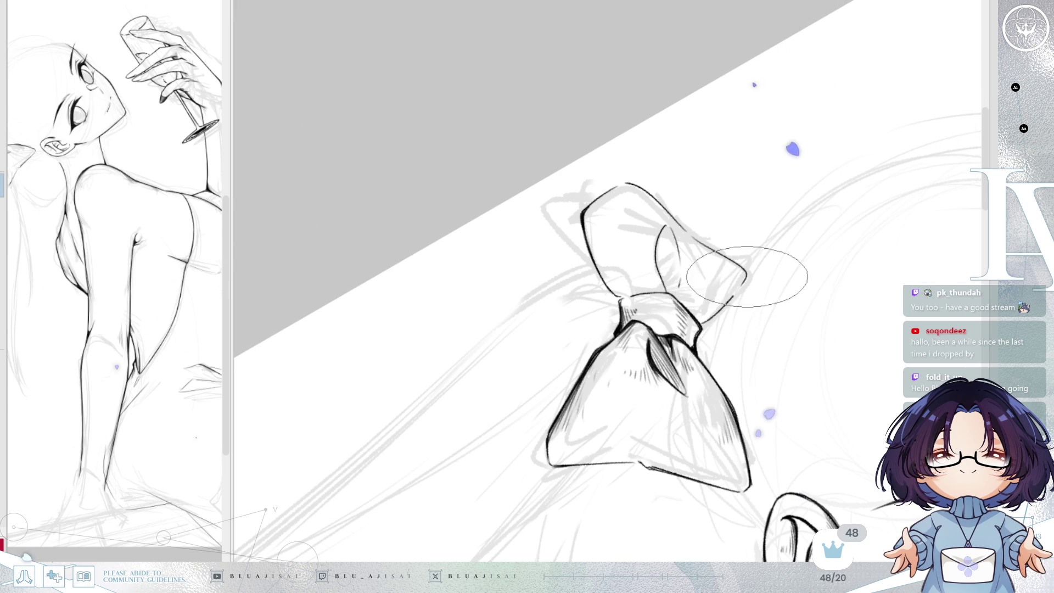
left_click_drag(741, 287, 640, 247)
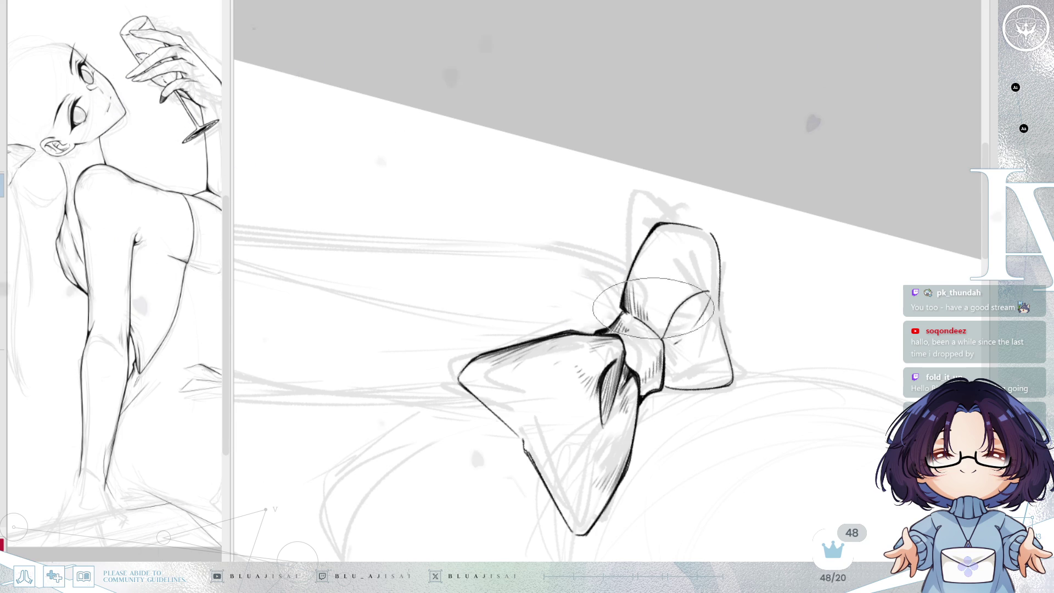
key("h")
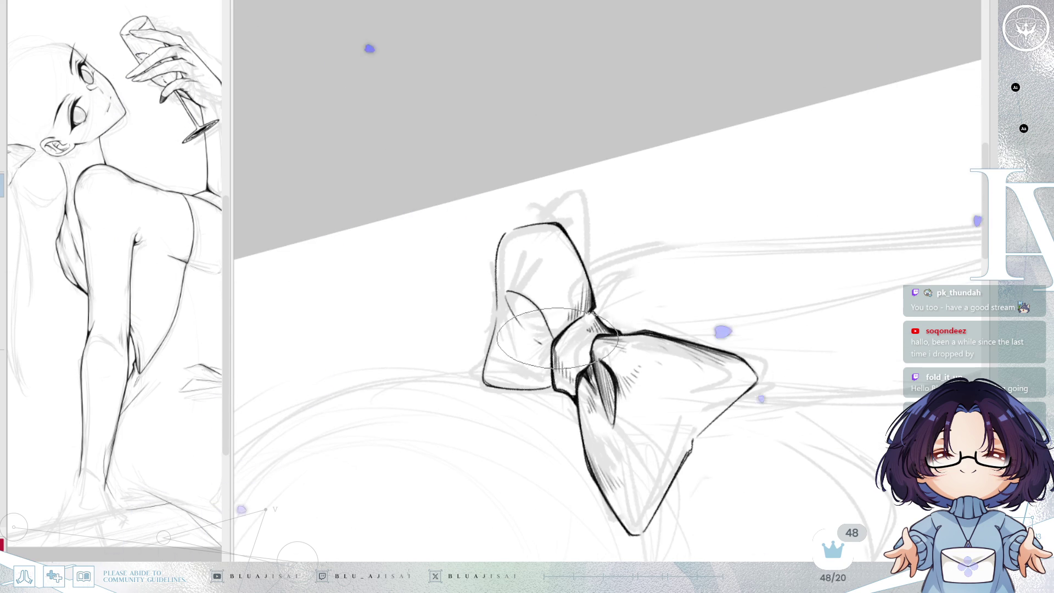
key("h")
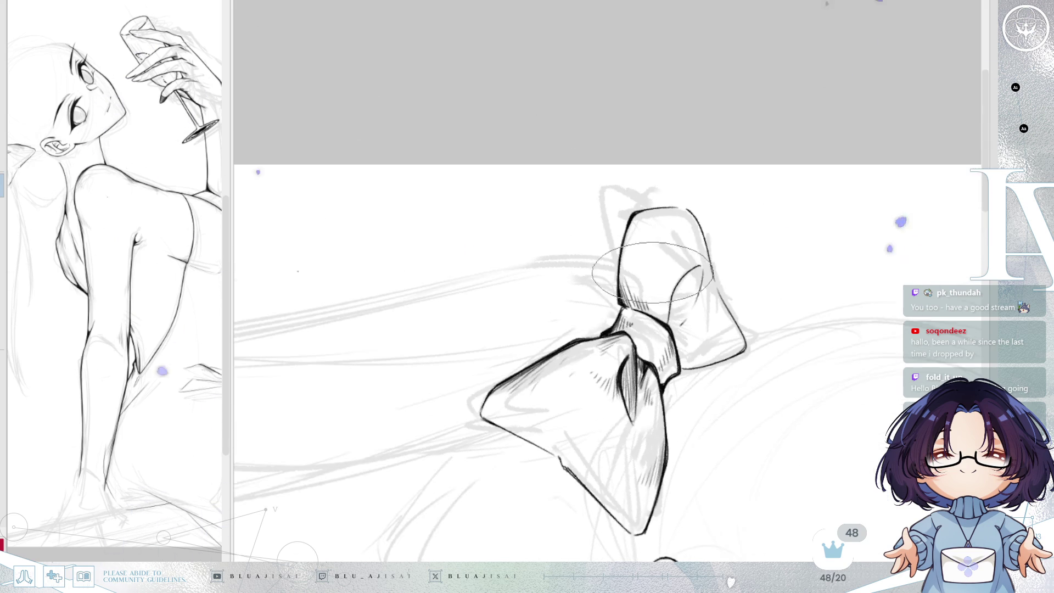
key("Delete")
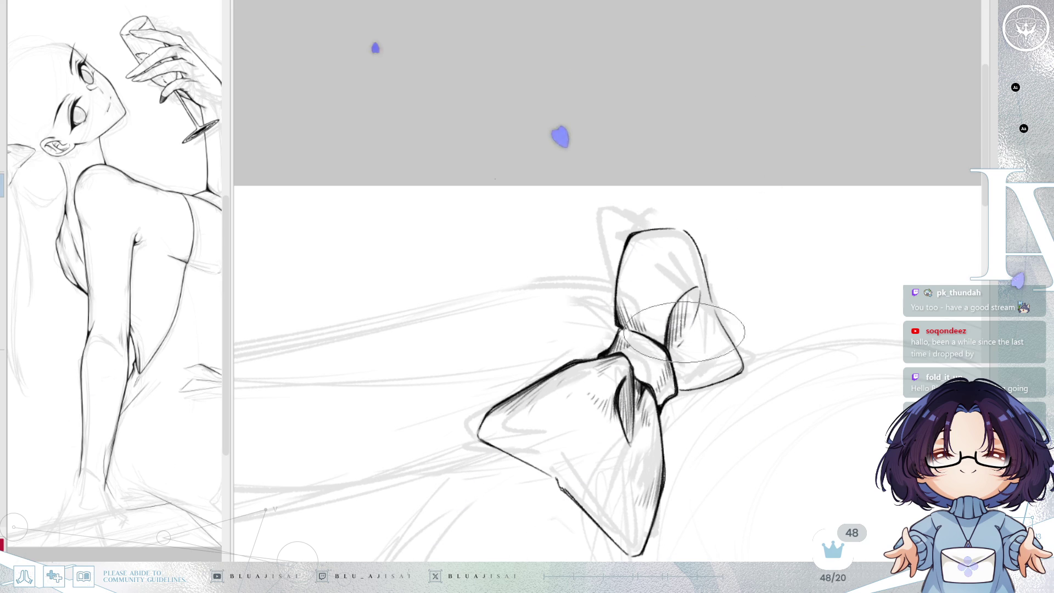
key("End")
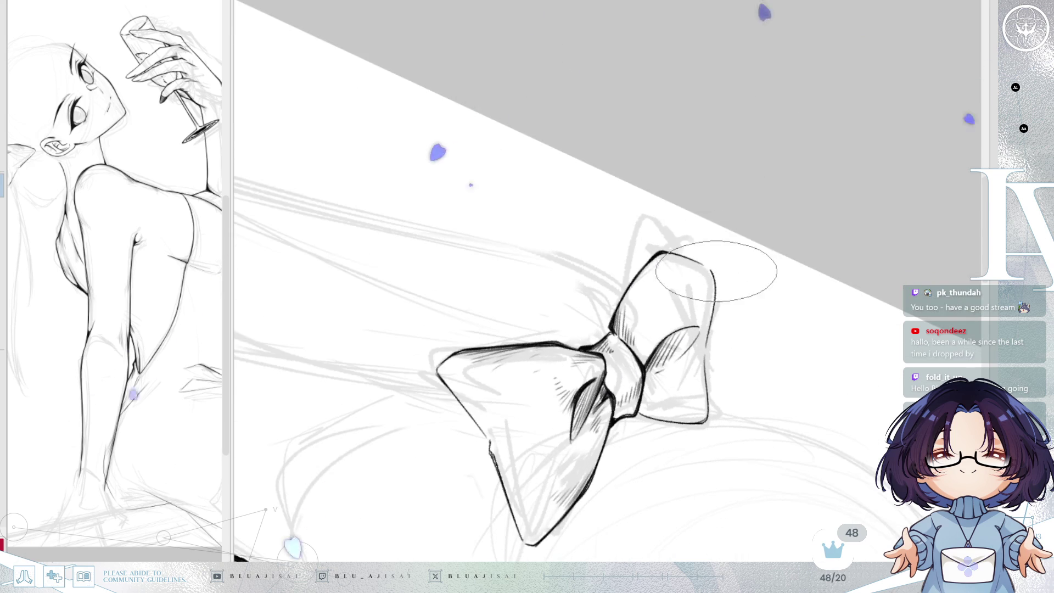
- Hatch along the bow's upper loop, then zoom out to view the whole figure level
left_click_drag(709, 277, 704, 324)
key("h")
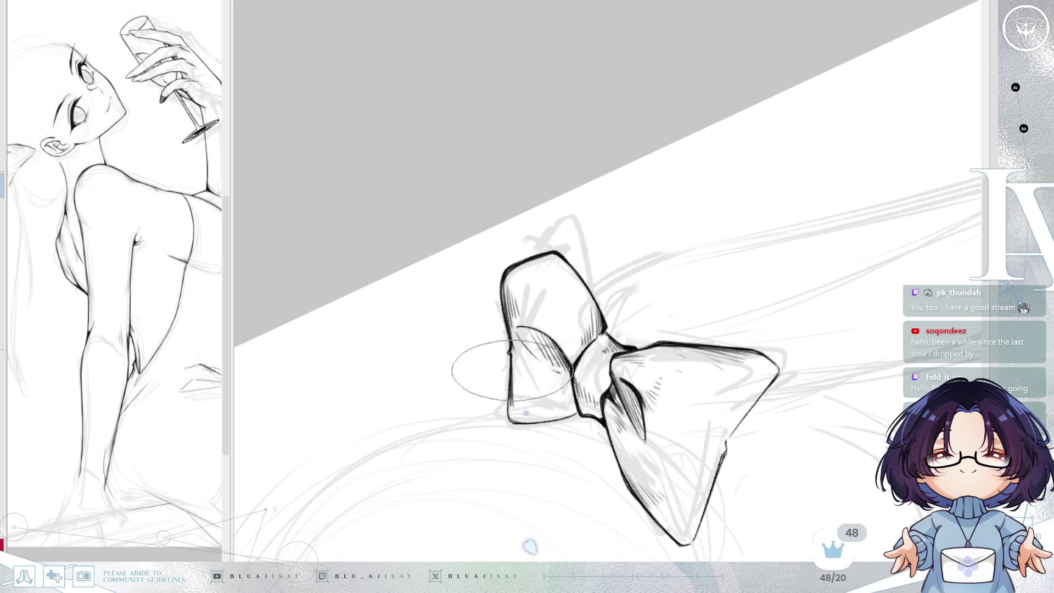
key("Delete")
key("Delete")
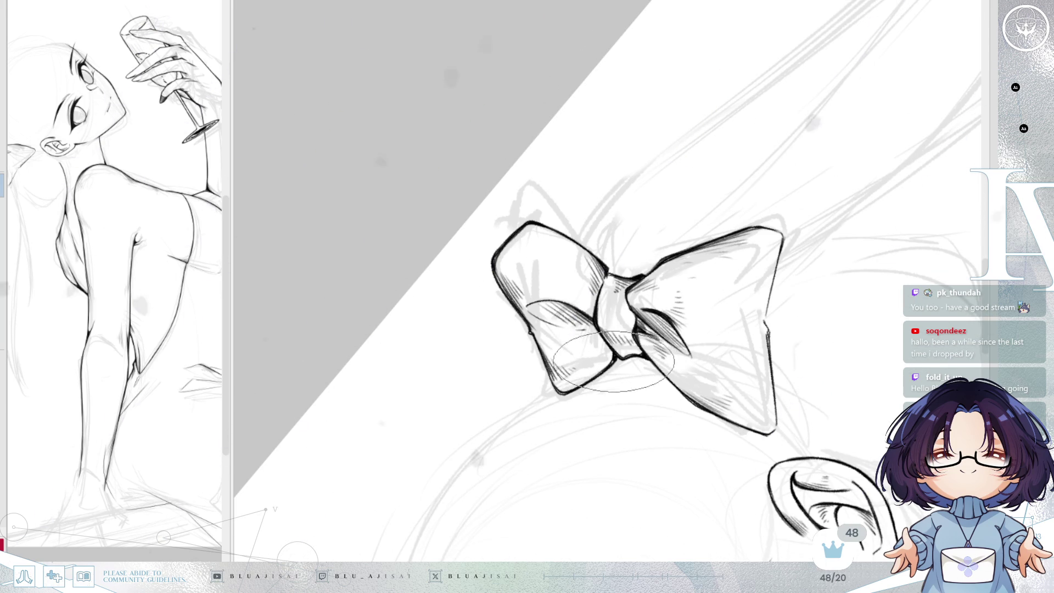
key("End")
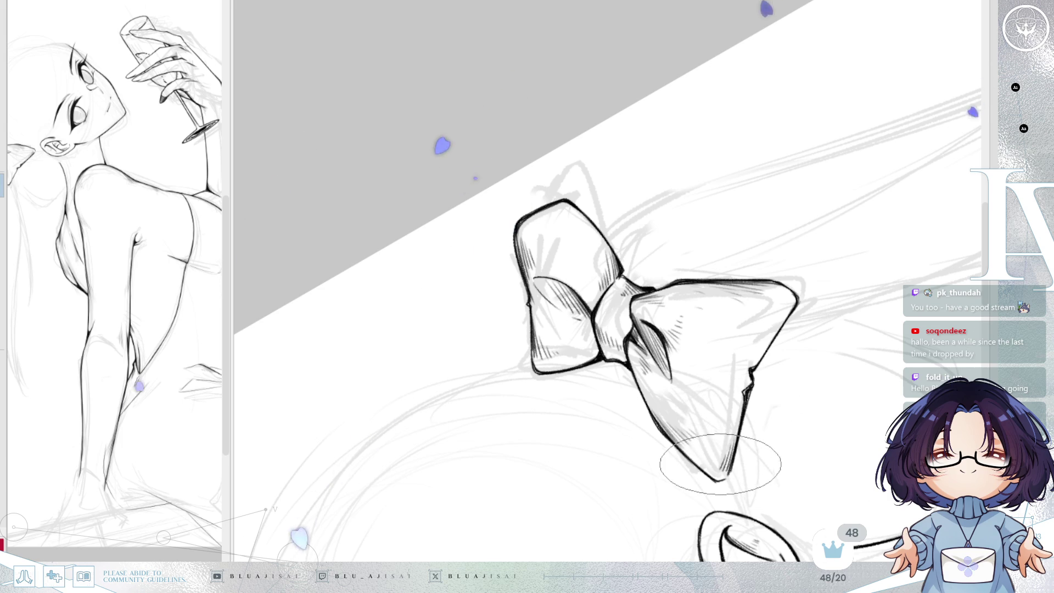
key("h")
left_click_drag(624, 432, 442, 427)
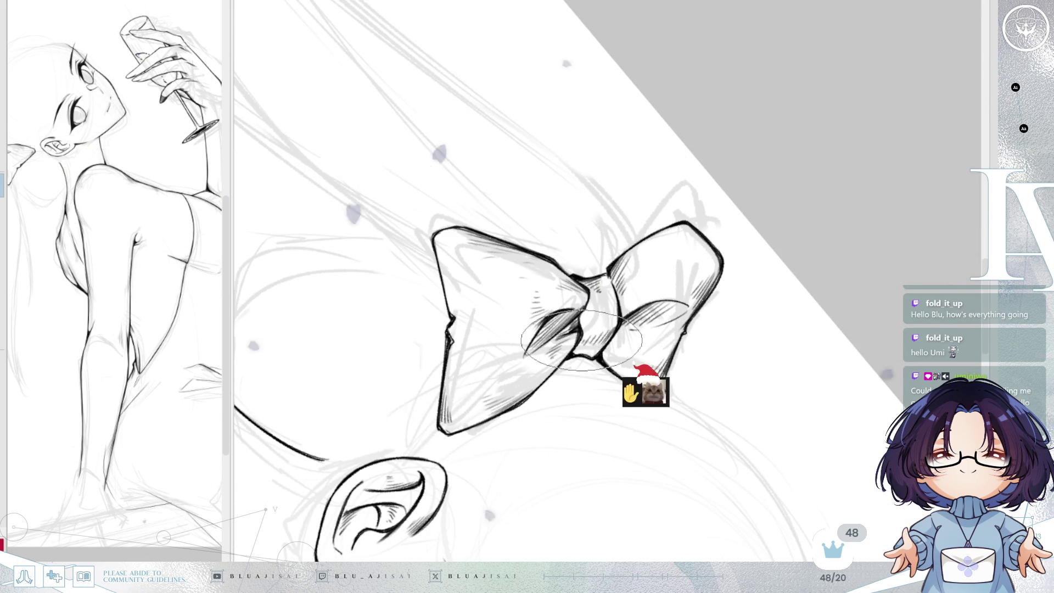
scroll(759, 251, "down", 5)
key("Delete")
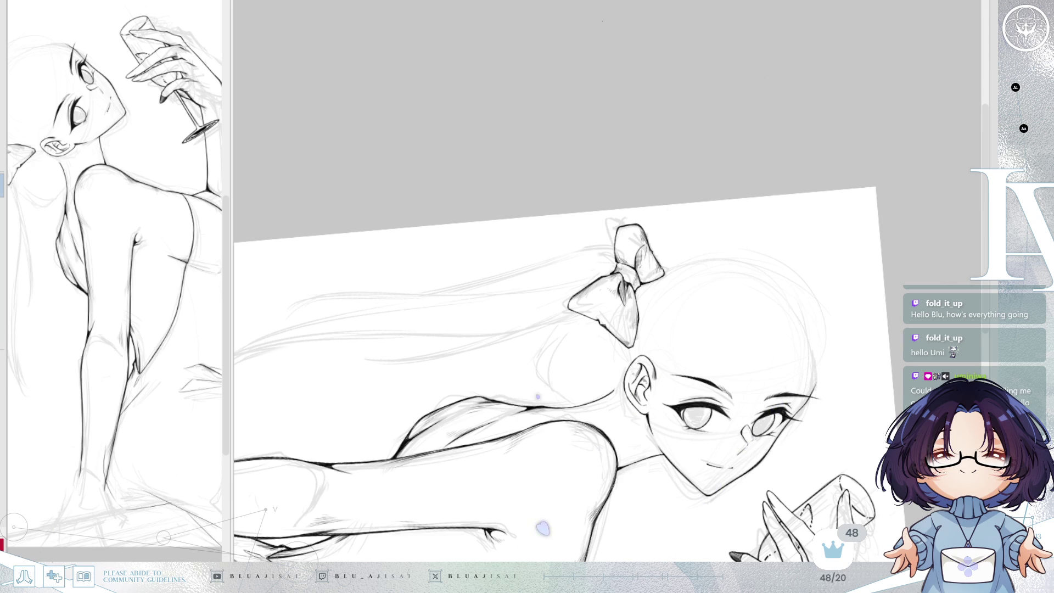
- Thicken and darken the ink wedge at the bow's upper-loop notch, then mirror the view to check
mouse_move(713, 384)
left_mouse_down()
mouse_move(577, 247)
mouse_move(593, 220)
mouse_move(615, 220)
mouse_move(542, 225)
mouse_move(654, 233)
mouse_move(595, 196)
mouse_move(717, 217)
mouse_move(548, 236)
left_mouse_up()
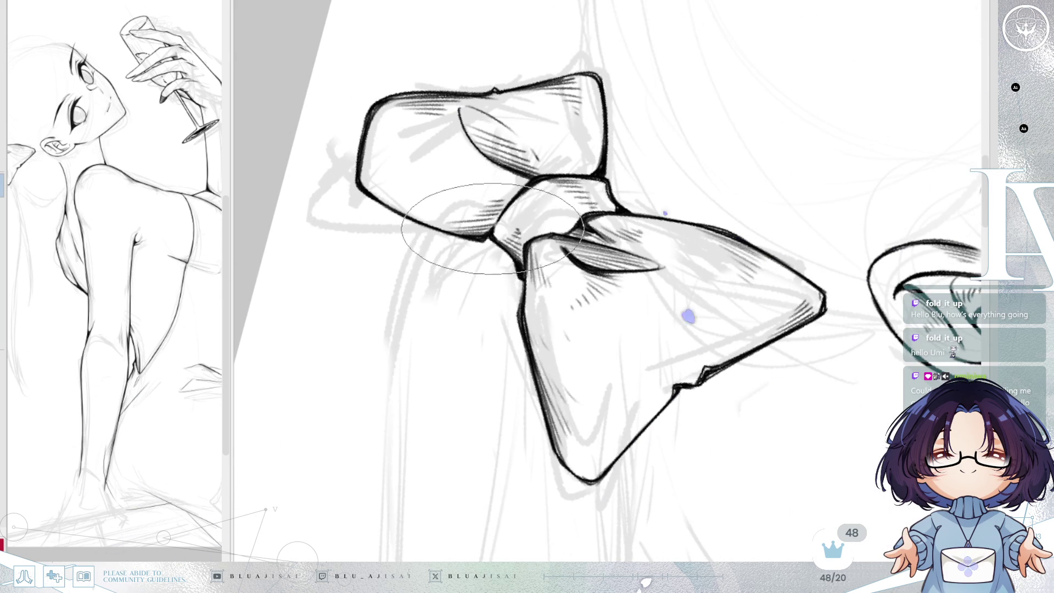
left_click_drag(551, 152, 569, 188)
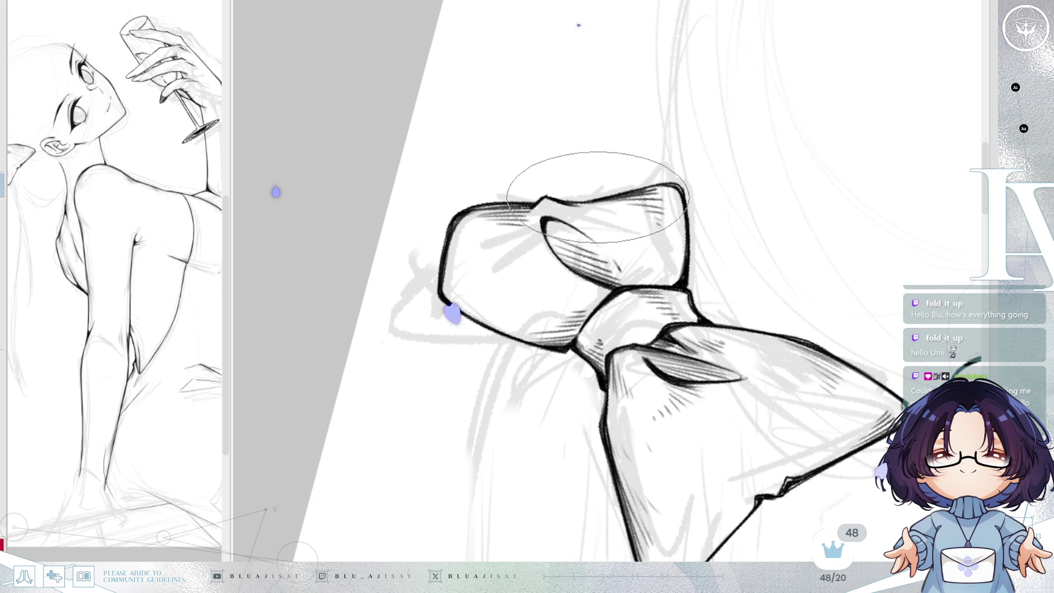
left_click_drag(583, 205, 598, 210)
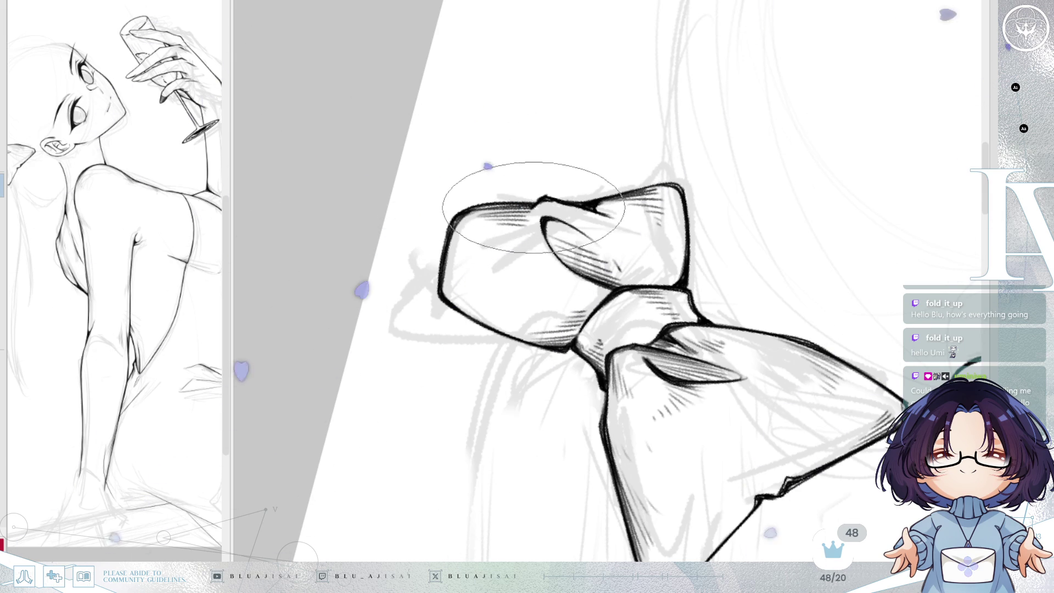
scroll(769, 159, "down", 2)
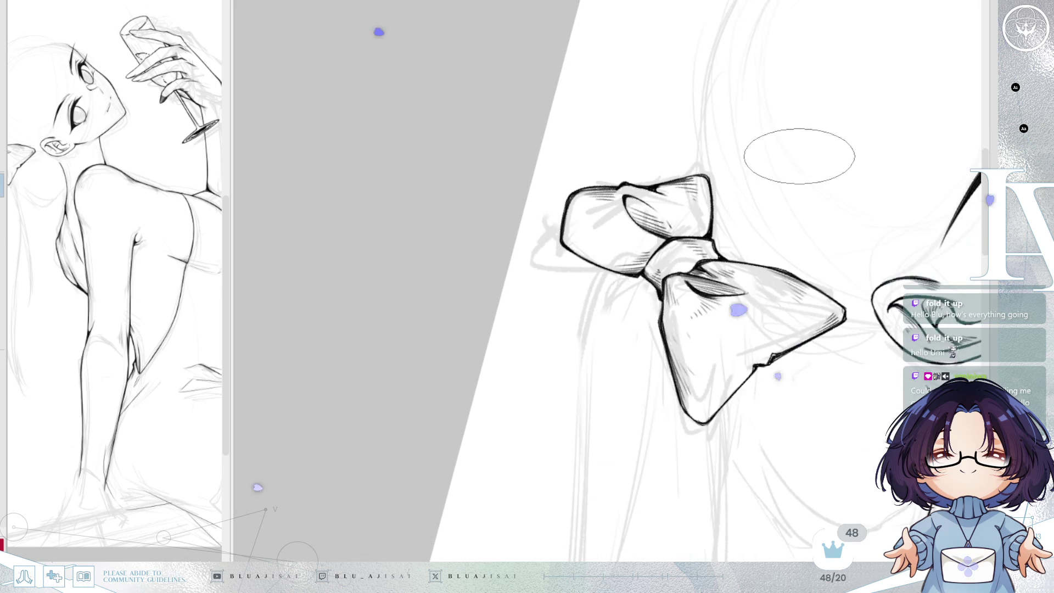
key("m")
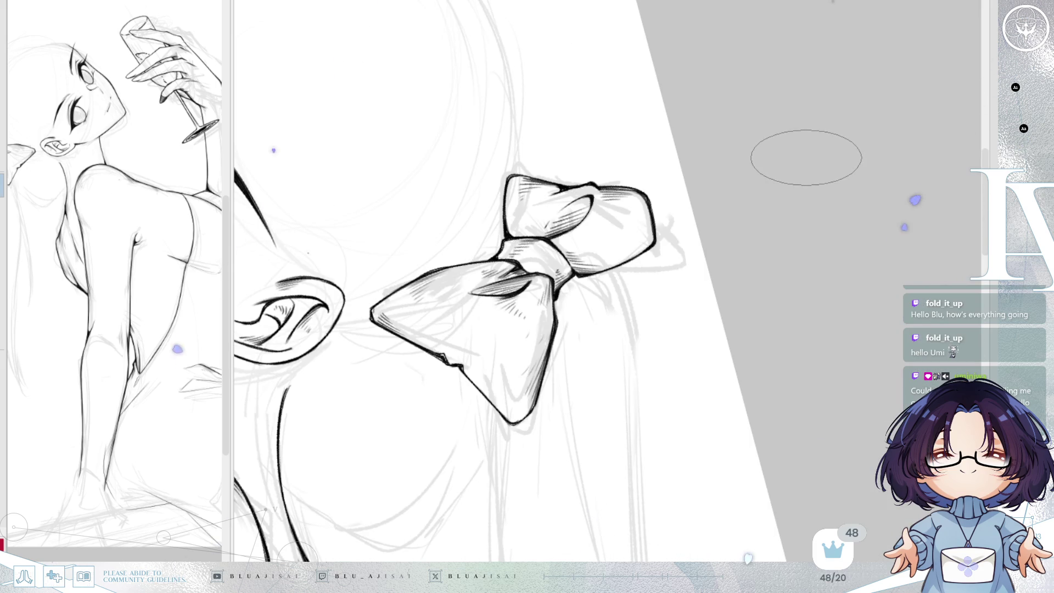
key("m")
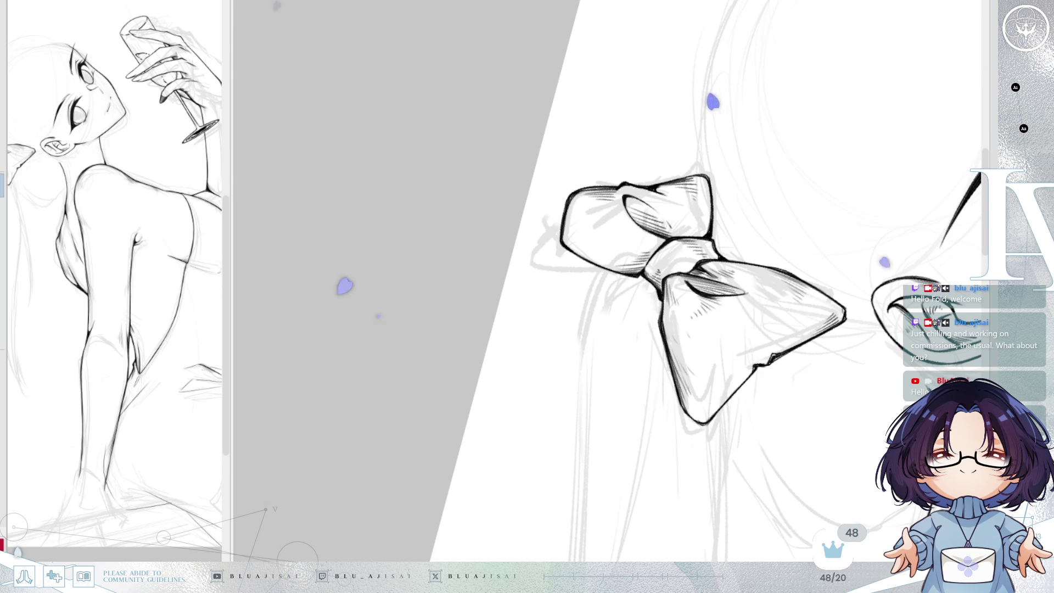
key("h")
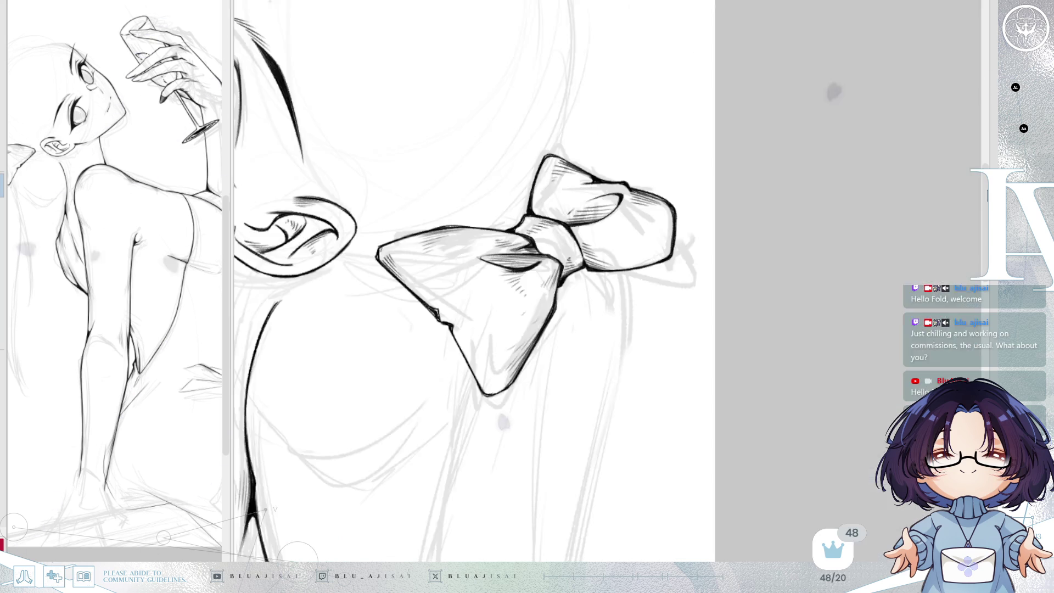
key("Delete")
scroll(753, 177, "up", 2)
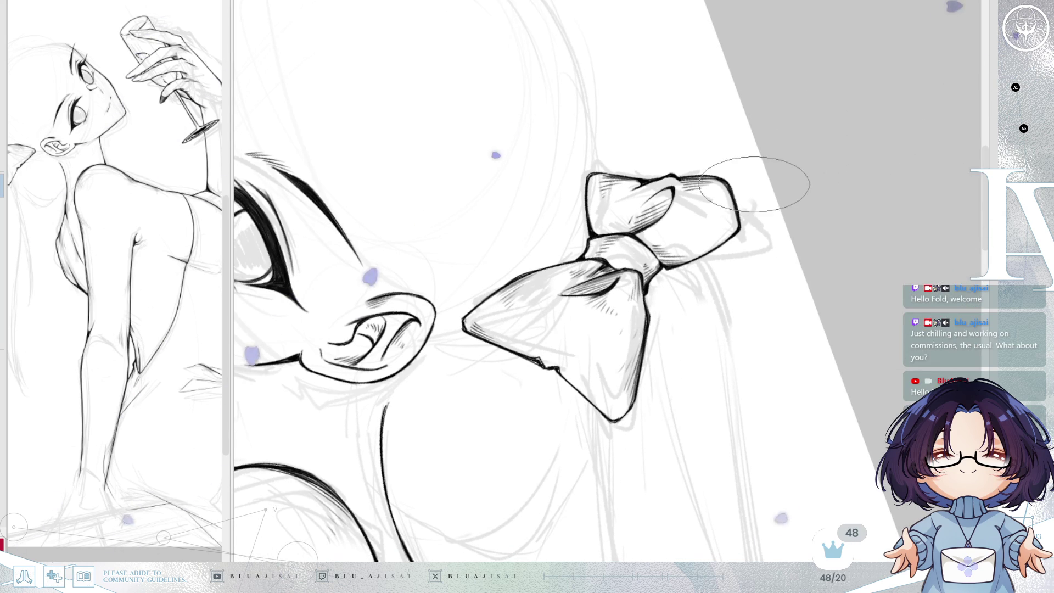
mouse_move(755, 181)
left_mouse_down()
mouse_move(801, 187)
mouse_move(806, 207)
left_mouse_up()
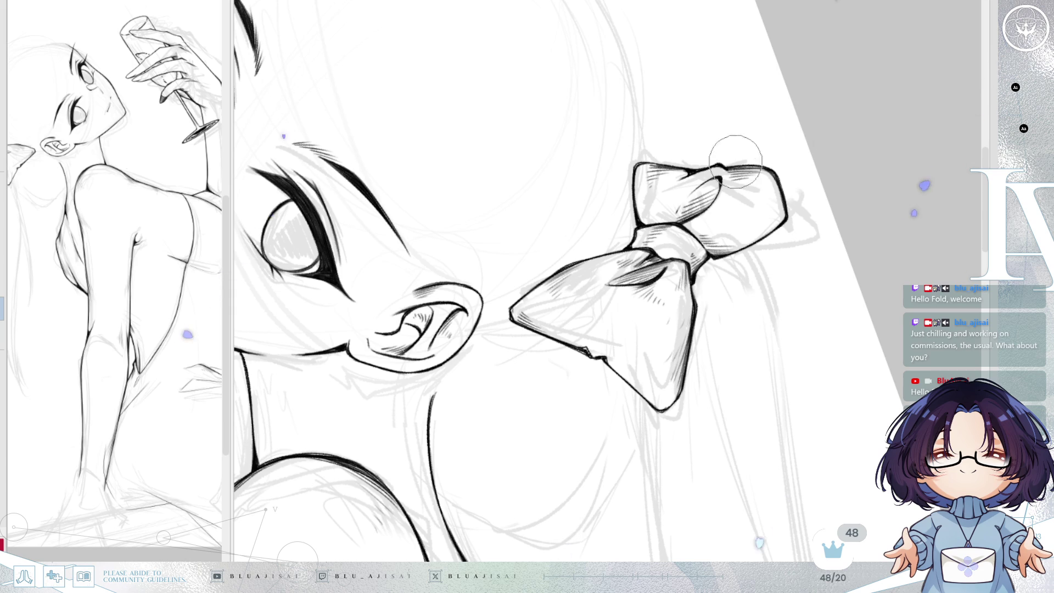
key("Delete")
key("Delete")
key("Delete")
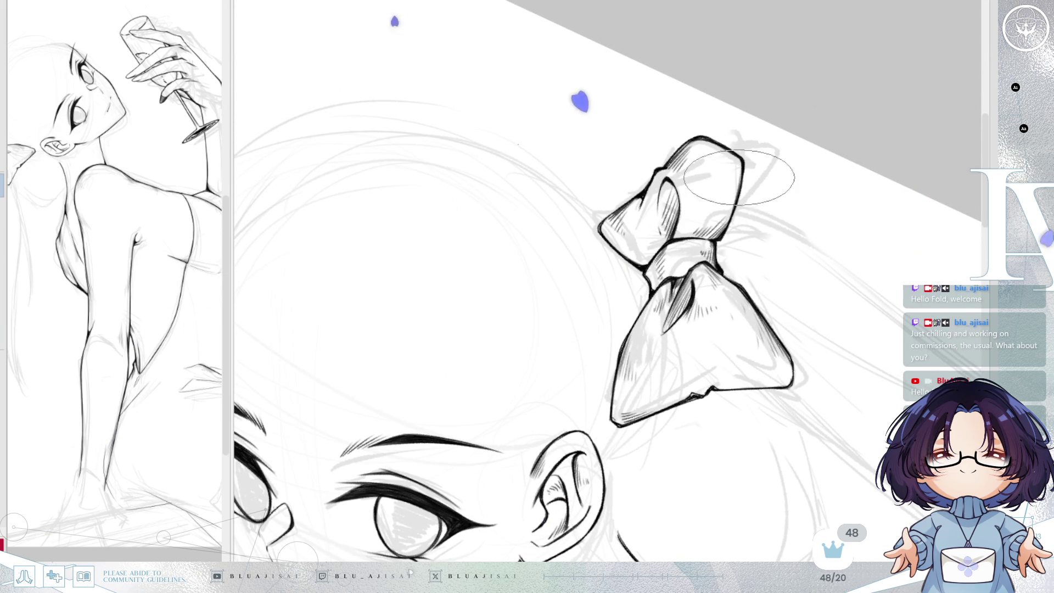
scroll(732, 220, "down", 3)
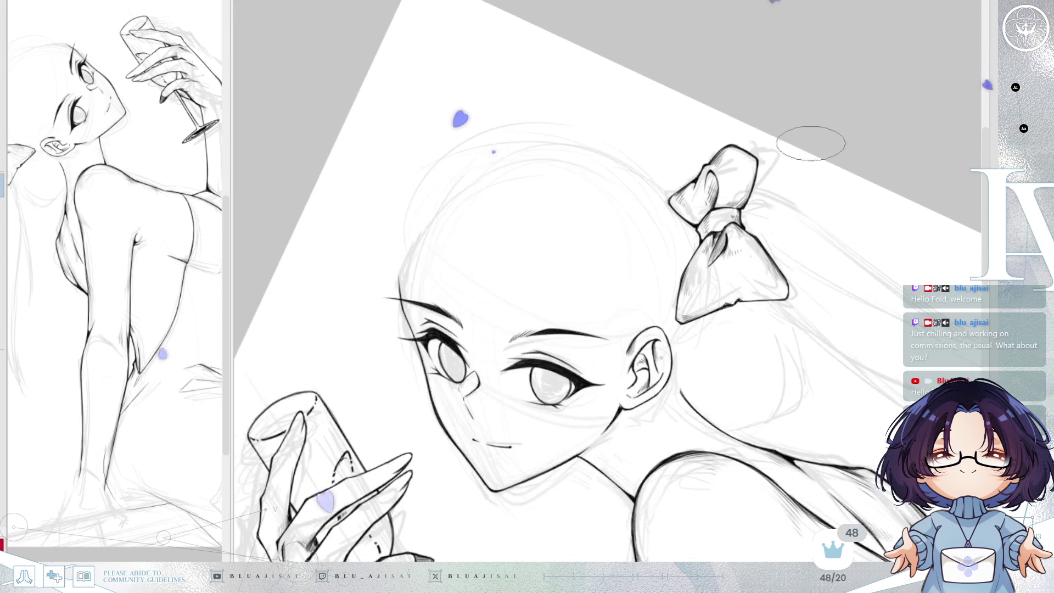
scroll(830, 135, "down", 1)
scroll(827, 134, "up", 5)
left_click_drag(716, 267, 782, 157)
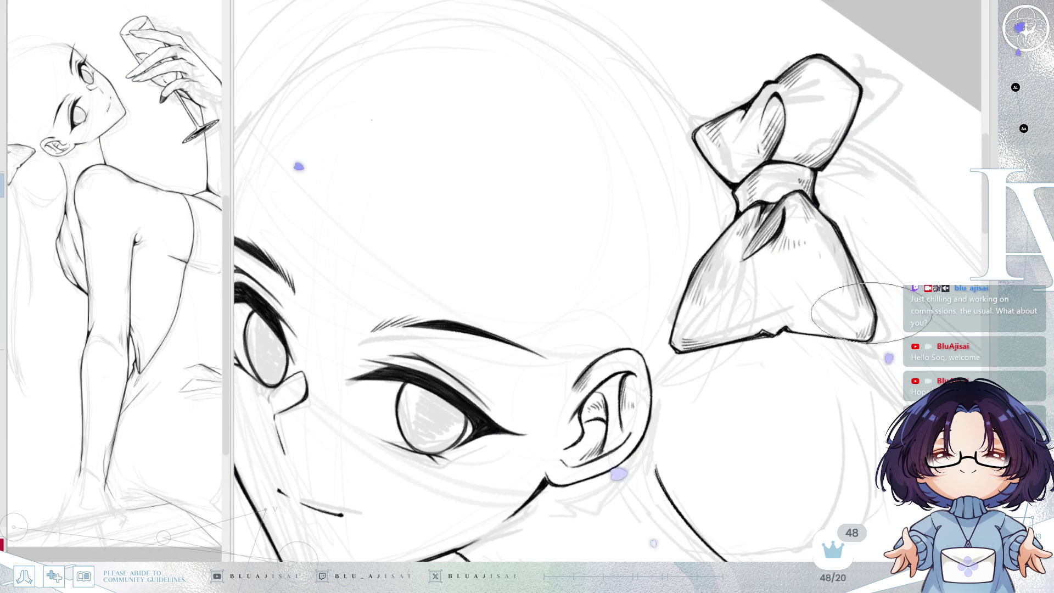
scroll(874, 302, "down", 2)
scroll(875, 301, "down", 3)
mouse_move(875, 301)
left_mouse_down()
mouse_move(833, 264)
mouse_move(825, 164)
mouse_move(830, 208)
mouse_move(801, 281)
left_mouse_up()
key("Delete")
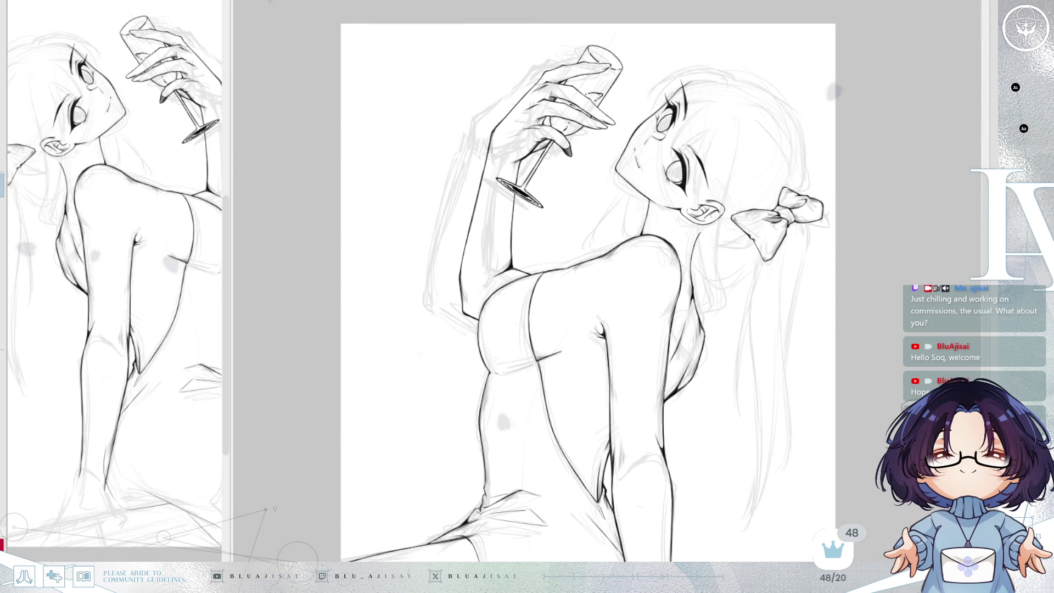
- Ink the first hair strands sweeping left and down-left from the bow knot, redrawing until right
key("h")
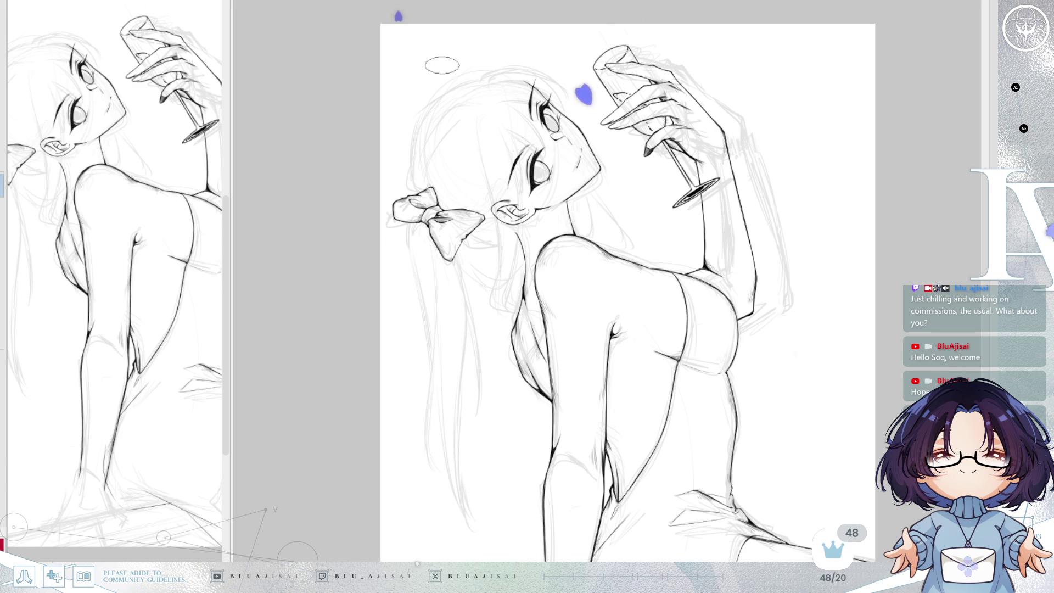
scroll(494, 269, "up", 5)
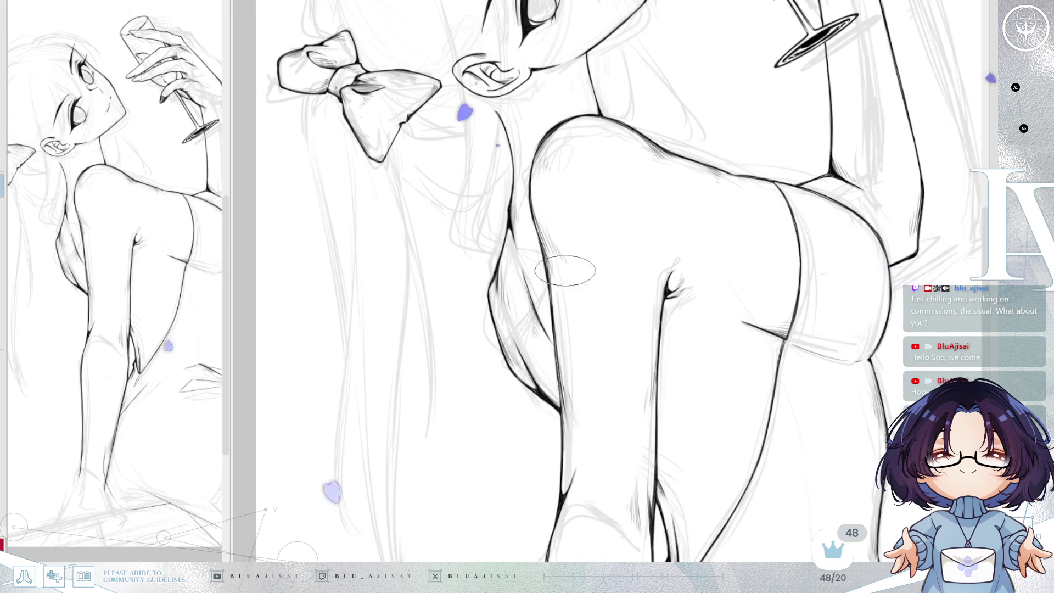
mouse_move(495, 219)
left_mouse_down()
mouse_move(400, 134)
mouse_move(707, 195)
mouse_move(759, 232)
left_mouse_up()
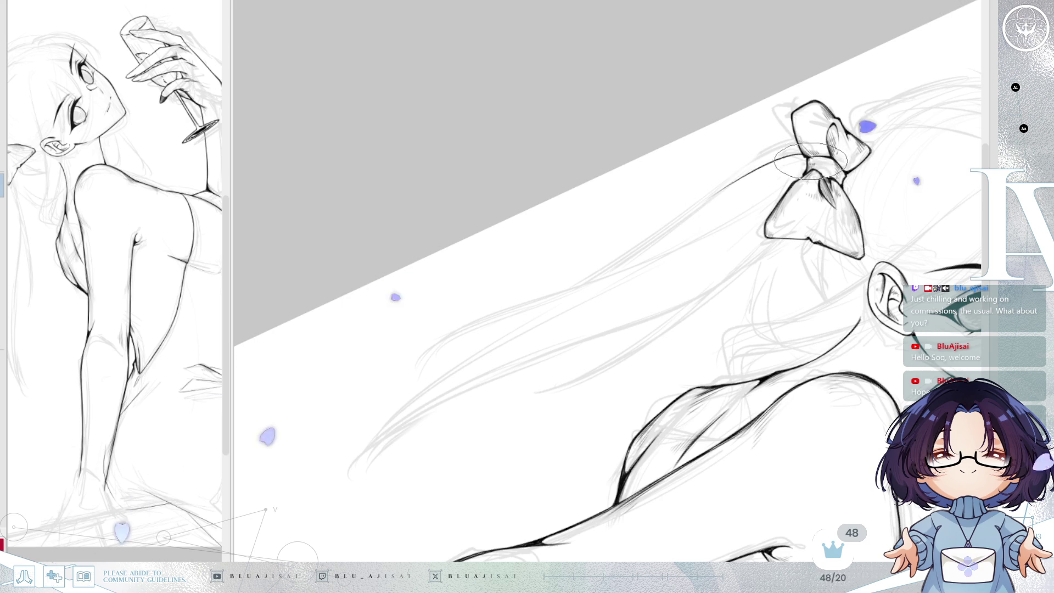
left_click_drag(807, 157, 735, 184)
mouse_move(806, 159)
left_mouse_down()
mouse_move(708, 200)
mouse_move(624, 257)
left_mouse_up()
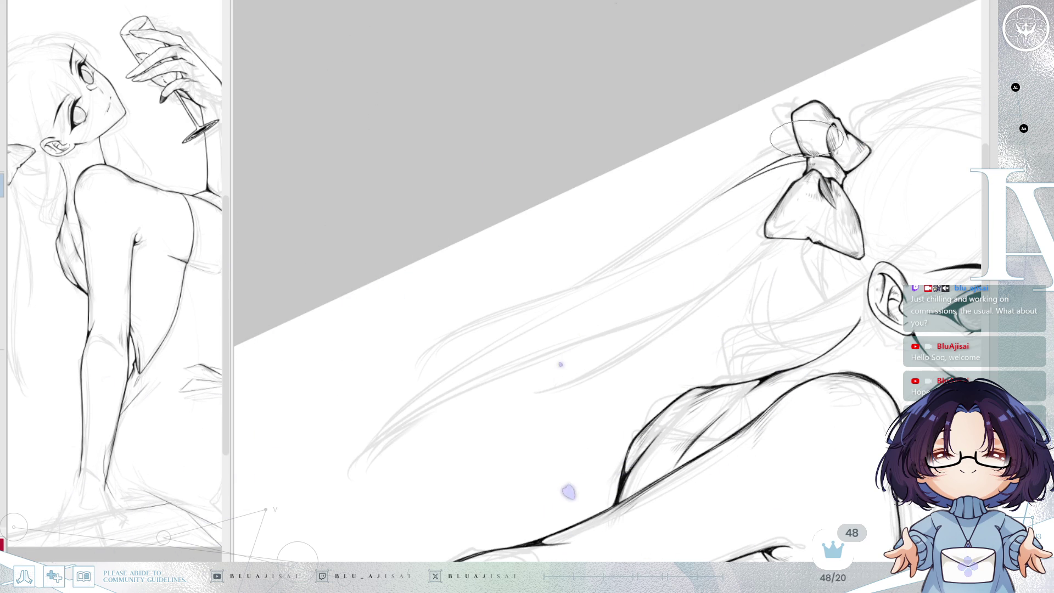
key("ctrl+z")
key("ctrl+y")
key("ctrl+z")
left_click_drag(803, 140, 579, 275)
key("ctrl+z")
left_click_drag(807, 141, 543, 294)
- Ink two long parallel strands running down the ponytail, retrying the strokes until they sit right
key("Delete")
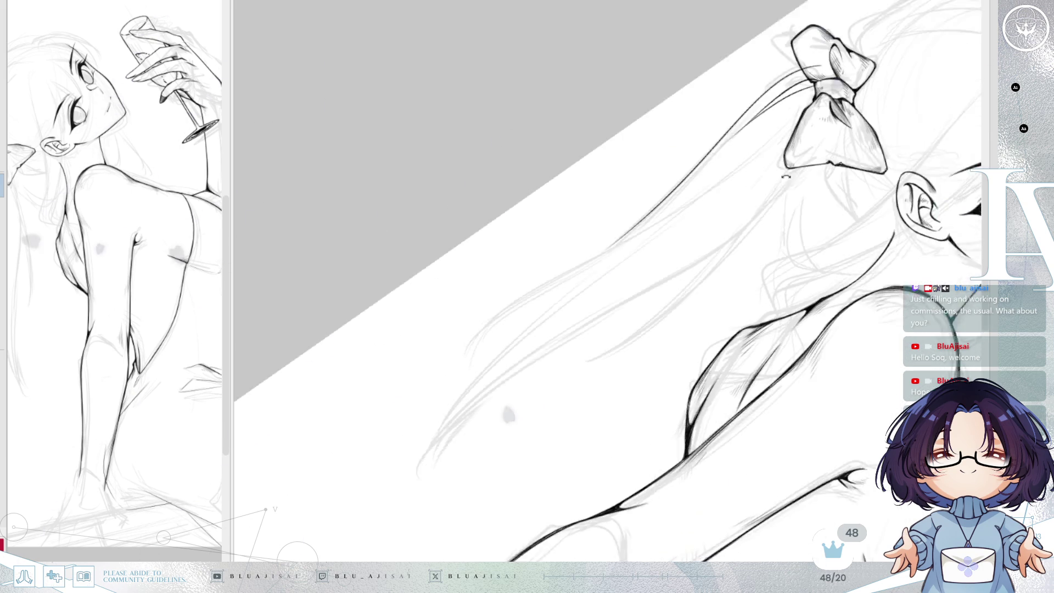
left_click_drag(781, 101, 652, 202)
left_click_drag(607, 245, 437, 392)
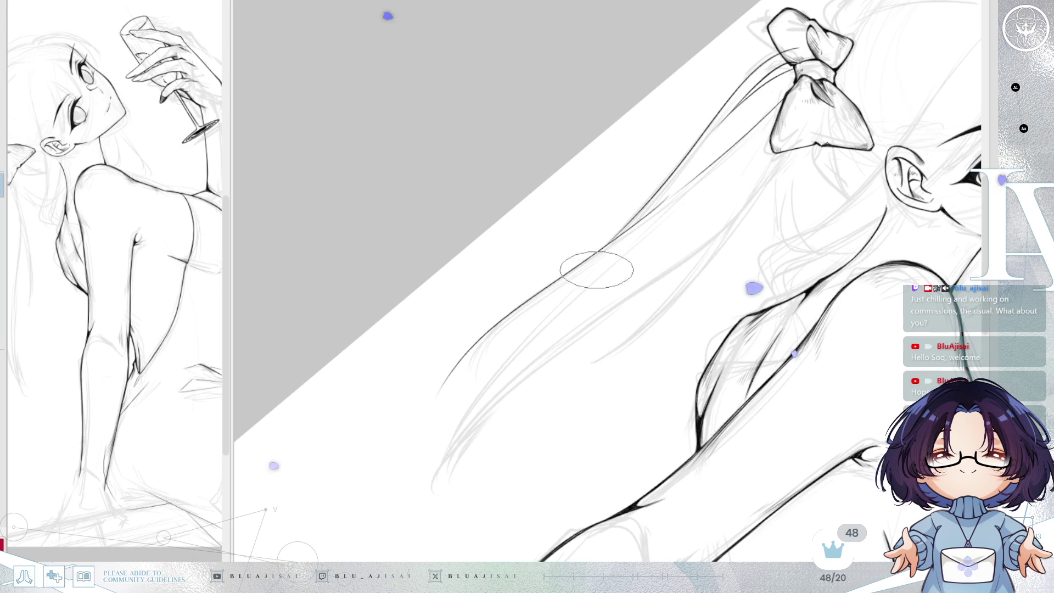
key("ctrl+z")
left_click_drag(629, 230, 464, 366)
key("ctrl+z")
left_click_drag(593, 255, 460, 366)
left_click_drag(634, 235, 451, 387)
key("ctrl+z")
left_click_drag(630, 236, 450, 403)
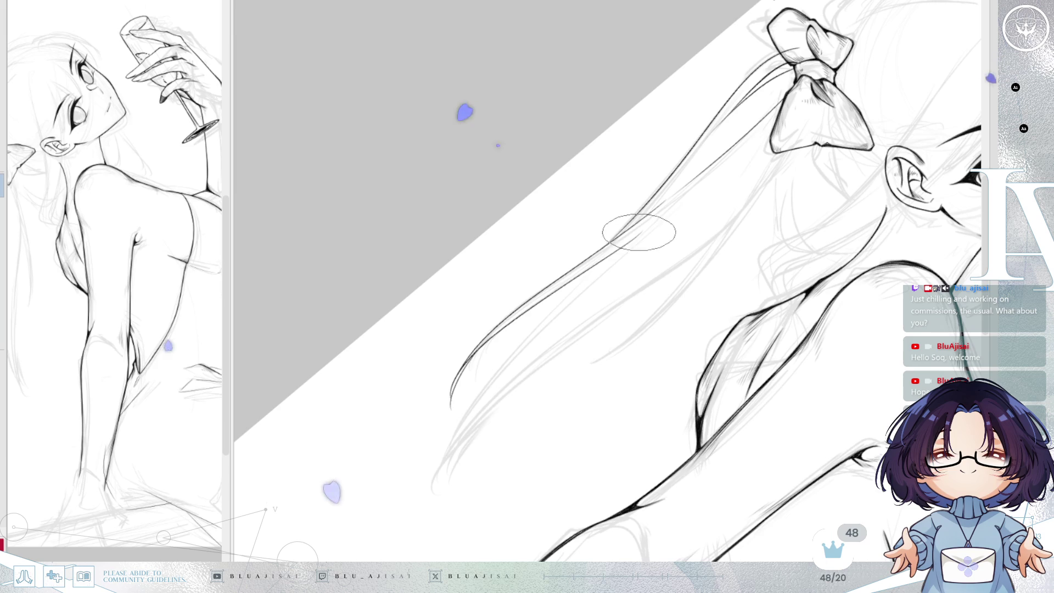
left_click_drag(615, 261, 467, 406)
key("ctrl+z")
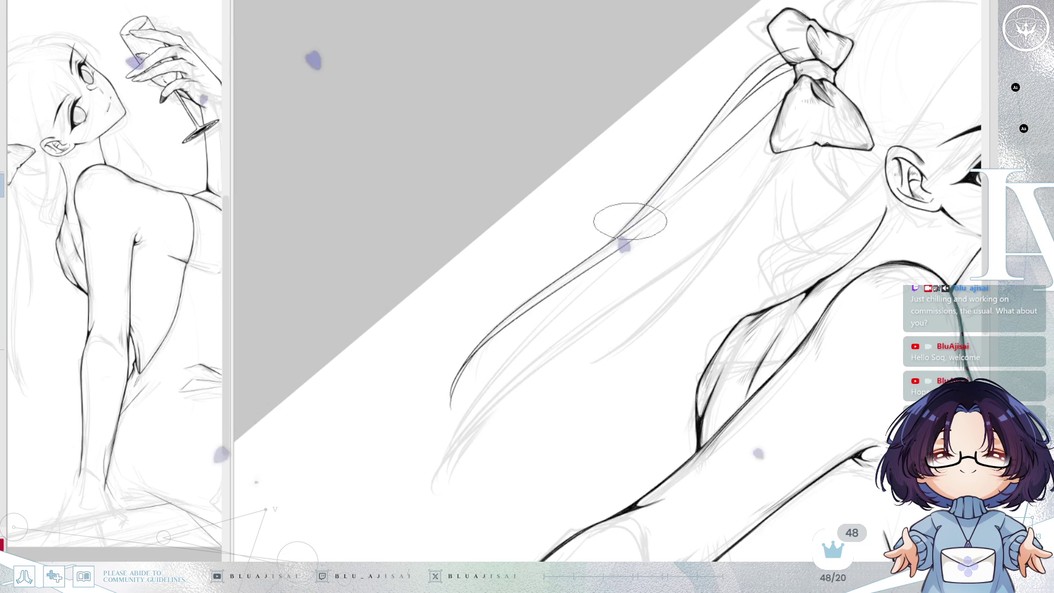
key("Delete")
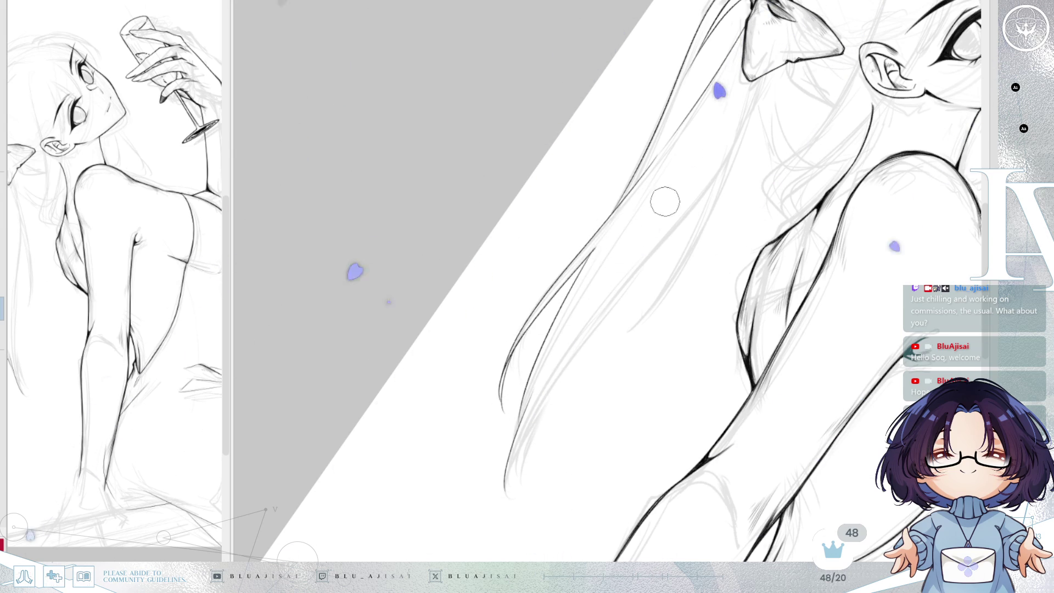
- Extend a ponytail strand further down, redrawing it longer and smoother, and mirror to check
mouse_move(624, 341)
left_mouse_down()
mouse_move(711, 231)
mouse_move(667, 173)
mouse_move(708, 247)
mouse_move(648, 313)
left_mouse_up()
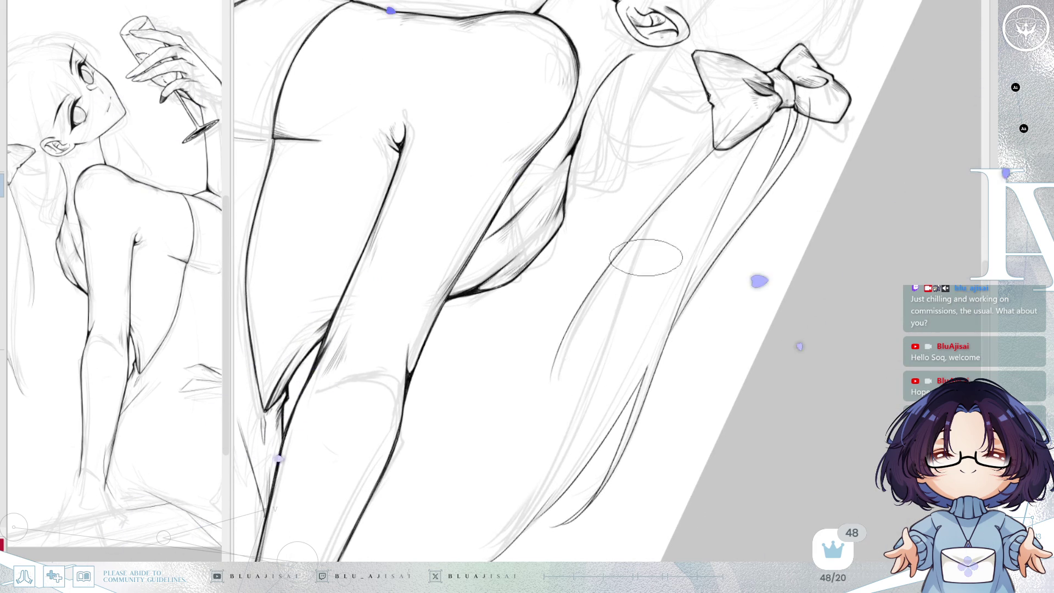
left_click_drag(580, 299, 536, 424)
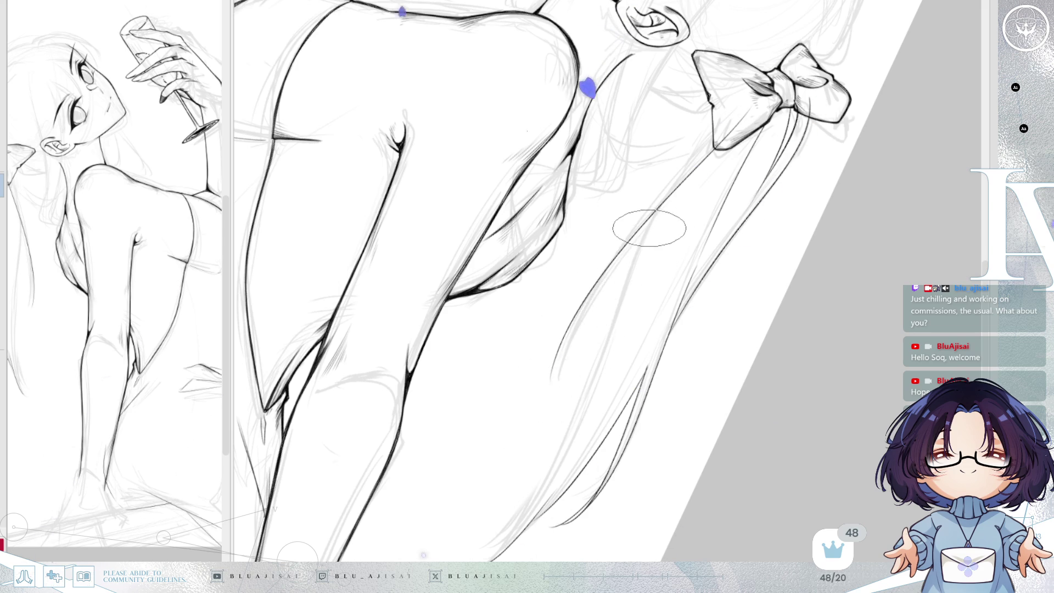
left_click_drag(648, 245, 548, 391)
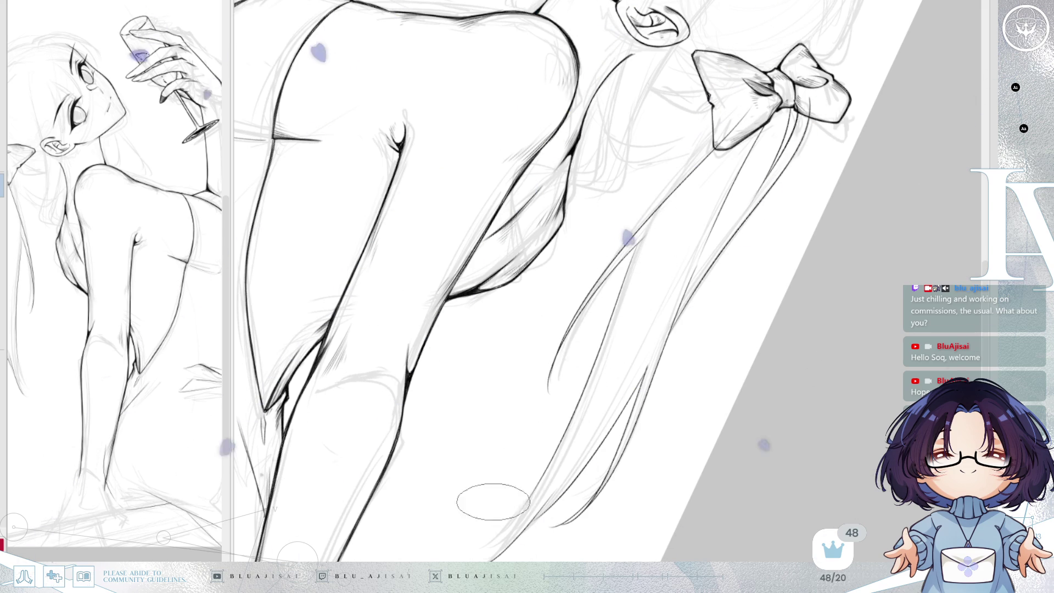
key("h")
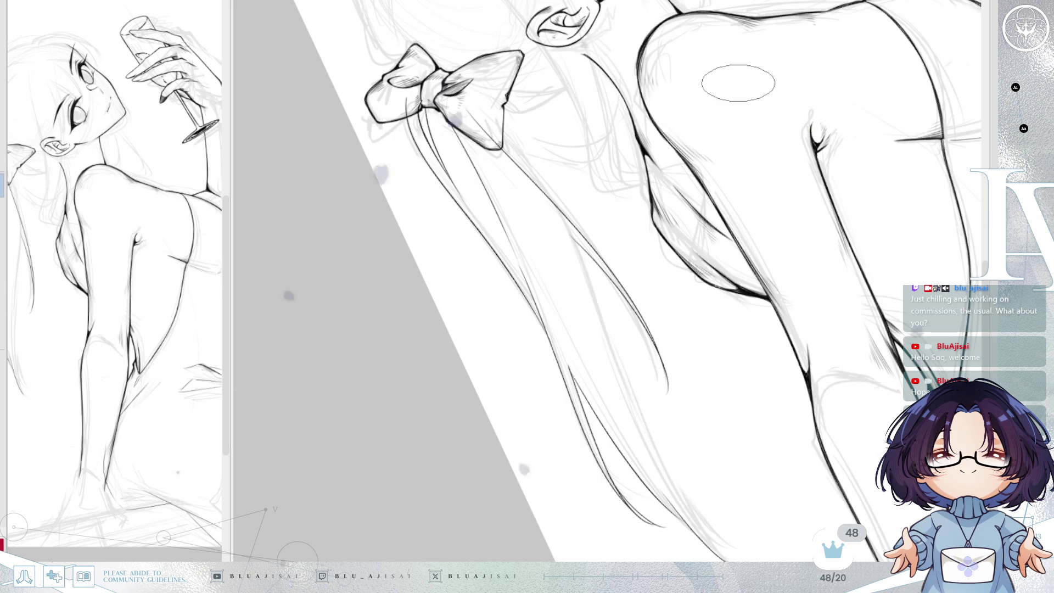
key("minus")
key("minus")
key("minus")
- Redraw one long strand down the full ponytail from the bow until it looks right
left_click_drag(666, 211, 501, 424)
key("ctrl+z")
left_click_drag(666, 203, 492, 456)
key("ctrl+z")
mouse_move(666, 200)
left_mouse_down()
mouse_move(518, 424)
mouse_move(477, 515)
left_mouse_up()
left_click_drag(648, 272, 681, 265)
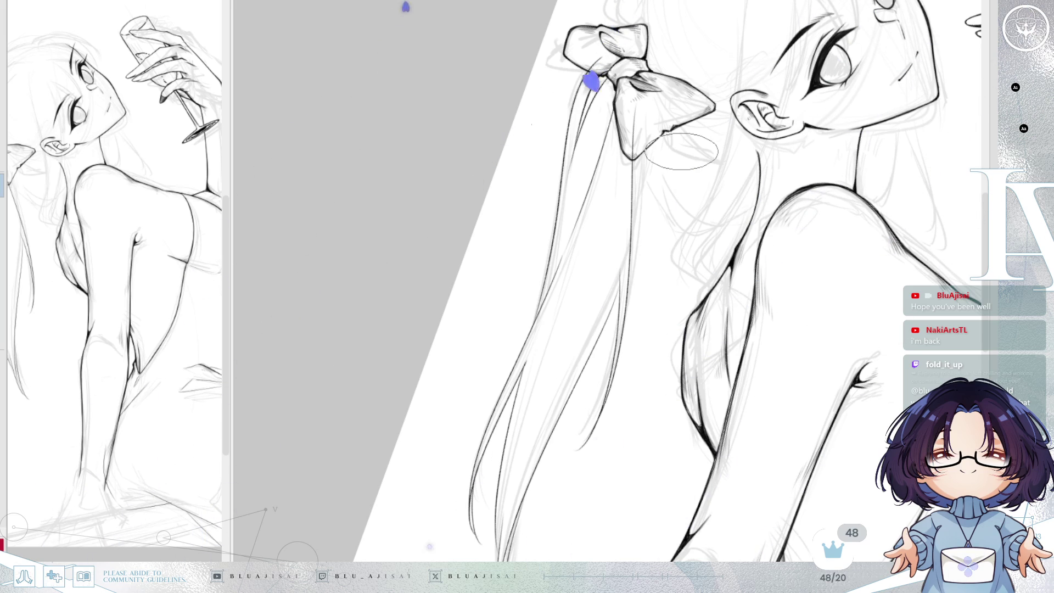
left_click_drag(561, 53, 544, 141)
- Add a bolder ink strand along the ponytail's upper edge running down from the bow knot
scroll(543, 141, "up", 1)
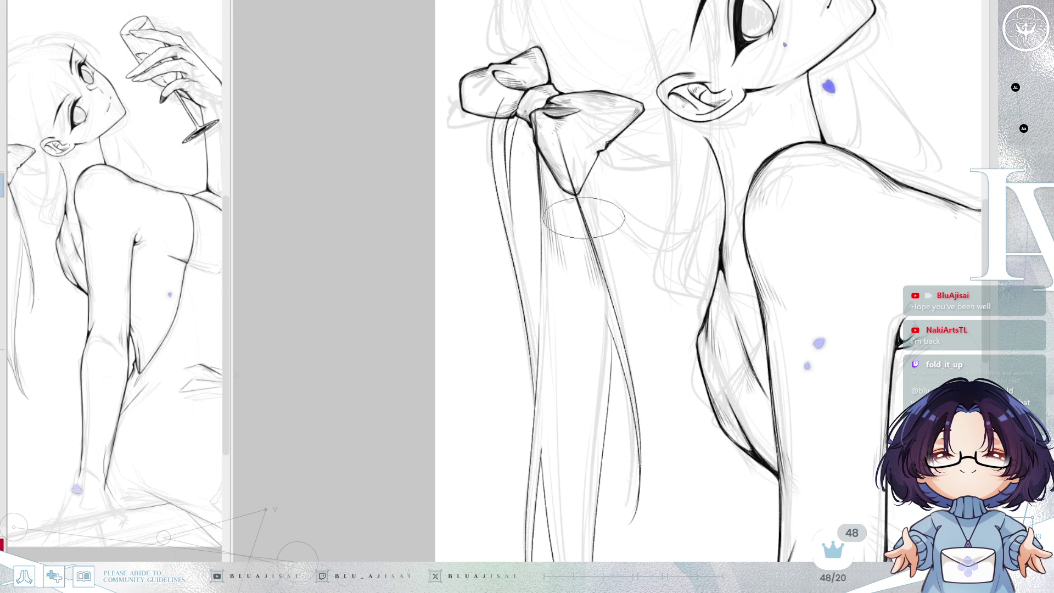
key("h")
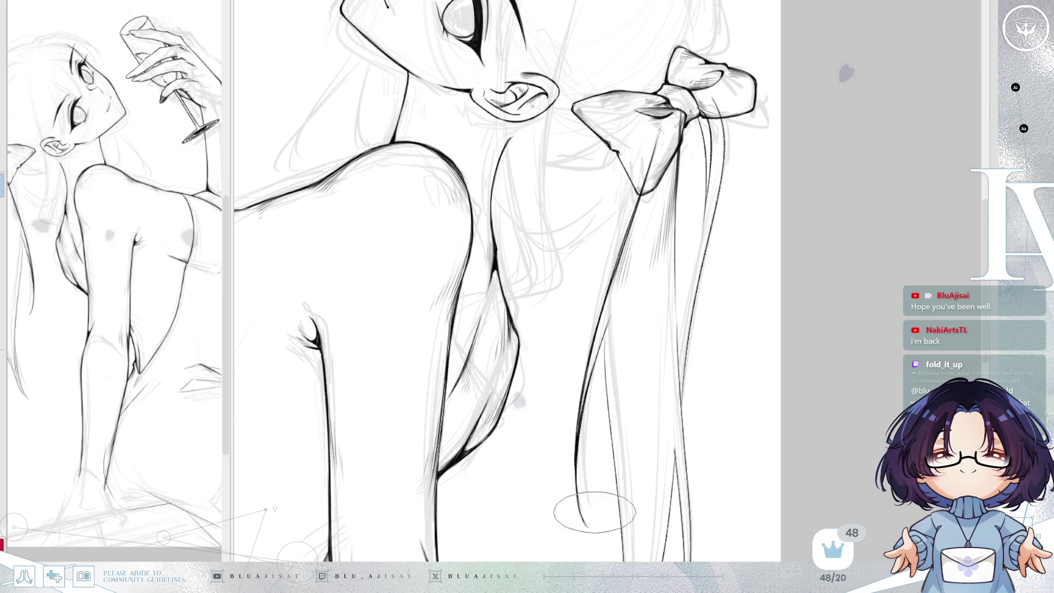
scroll(582, 362, "down", 3)
key("End")
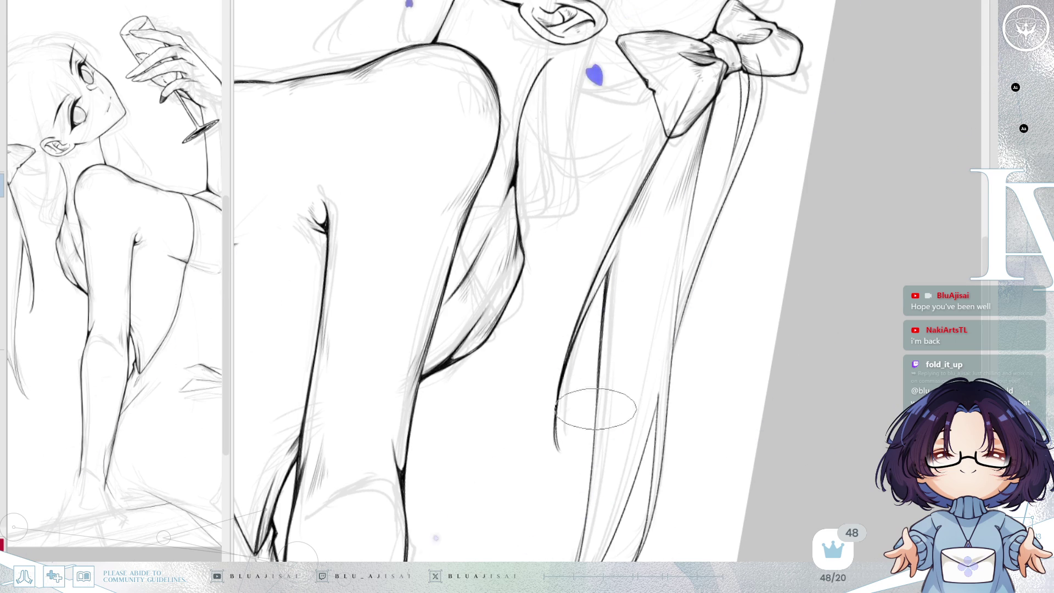
left_click_drag(604, 330, 604, 422)
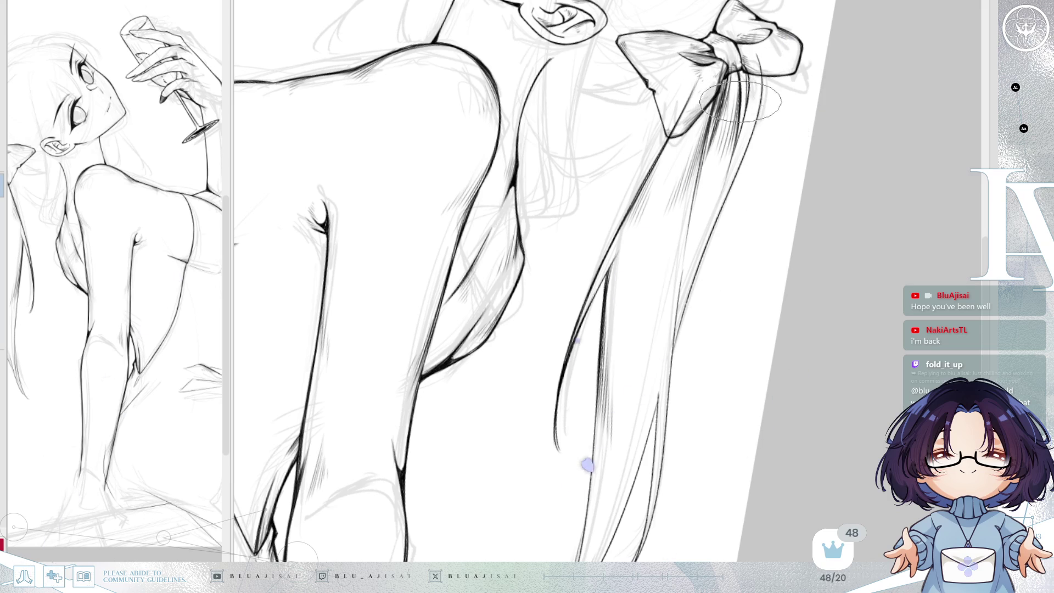
mouse_move(743, 112)
left_mouse_down()
mouse_move(770, 133)
mouse_move(740, 164)
mouse_move(763, 170)
mouse_move(752, 217)
left_mouse_up()
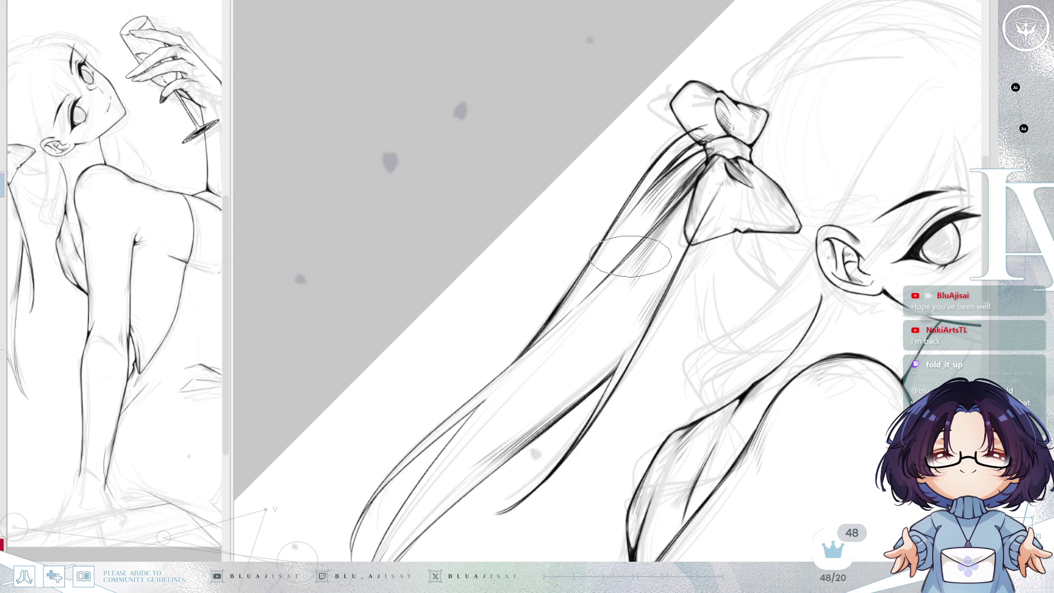
- Hatch the ponytail strands just below the bow with three diagonal strokes
mouse_move(612, 273)
left_mouse_down()
mouse_move(675, 227)
mouse_move(681, 241)
left_mouse_up()
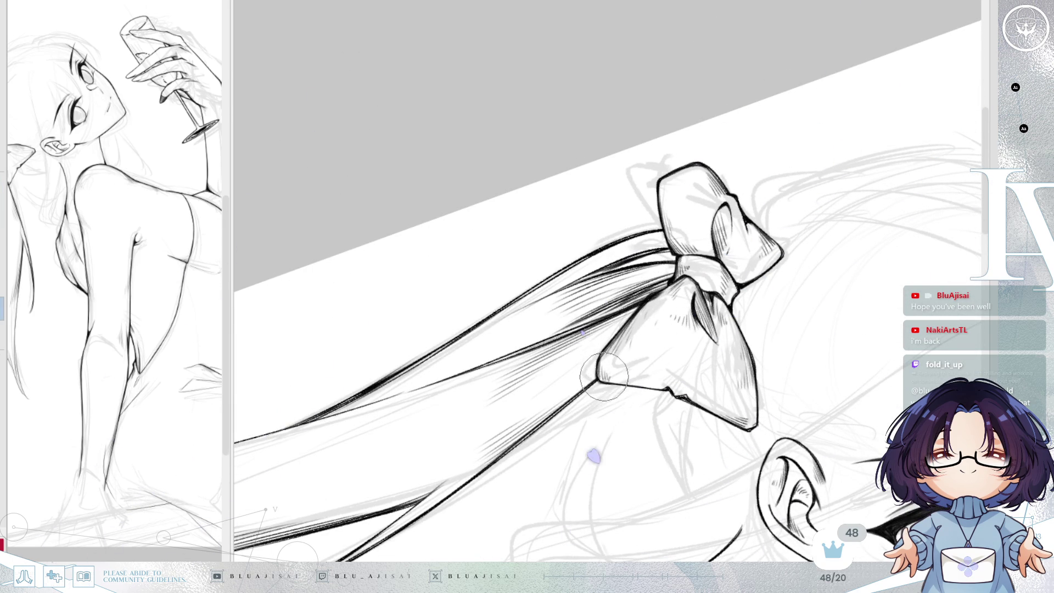
mouse_move(693, 252)
left_mouse_down()
mouse_move(626, 280)
mouse_move(637, 291)
mouse_move(730, 207)
mouse_move(694, 212)
left_mouse_up()
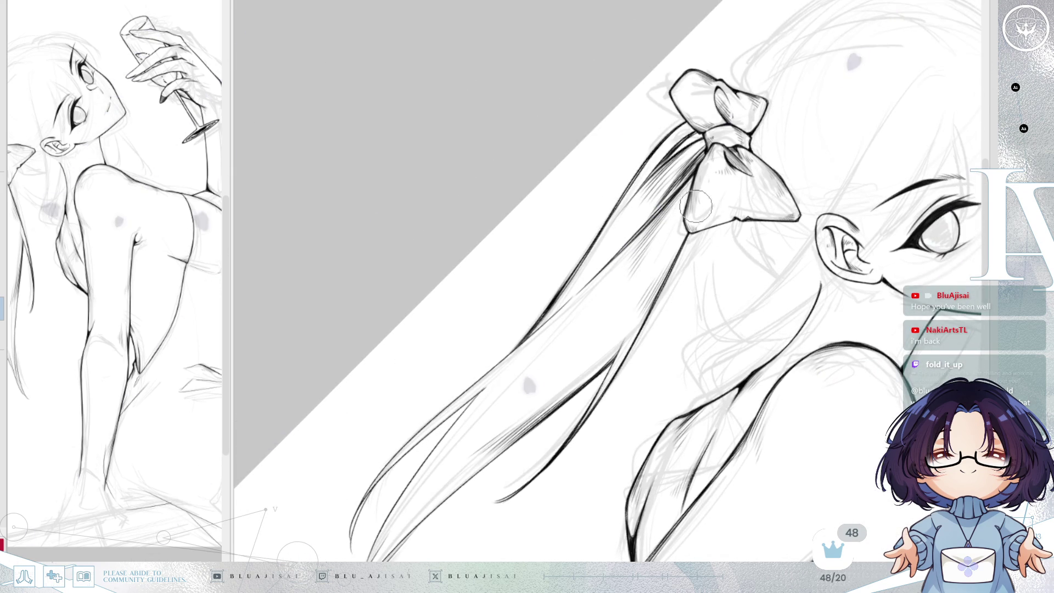
scroll(694, 212, "up", 2)
left_click_drag(604, 308, 713, 198)
left_click_drag(626, 259, 741, 203)
mouse_move(593, 319)
left_mouse_down()
mouse_move(692, 220)
mouse_move(686, 231)
mouse_move(733, 126)
left_mouse_up()
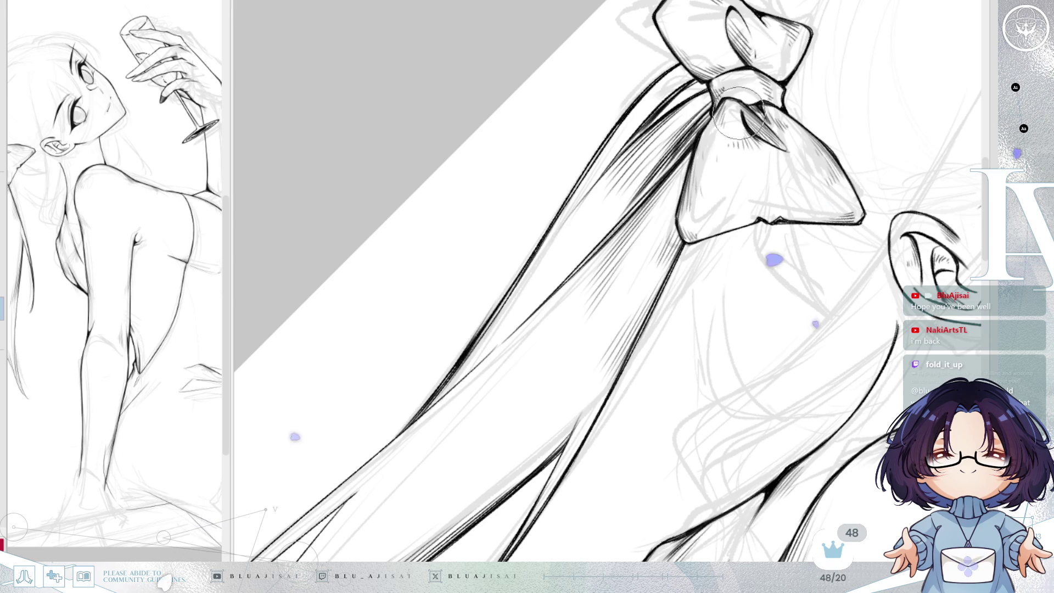
- Ink a long line down the ponytail, then pull back to show the head, bow and ear
scroll(734, 127, "down", 2)
scroll(576, 376, "up", 2)
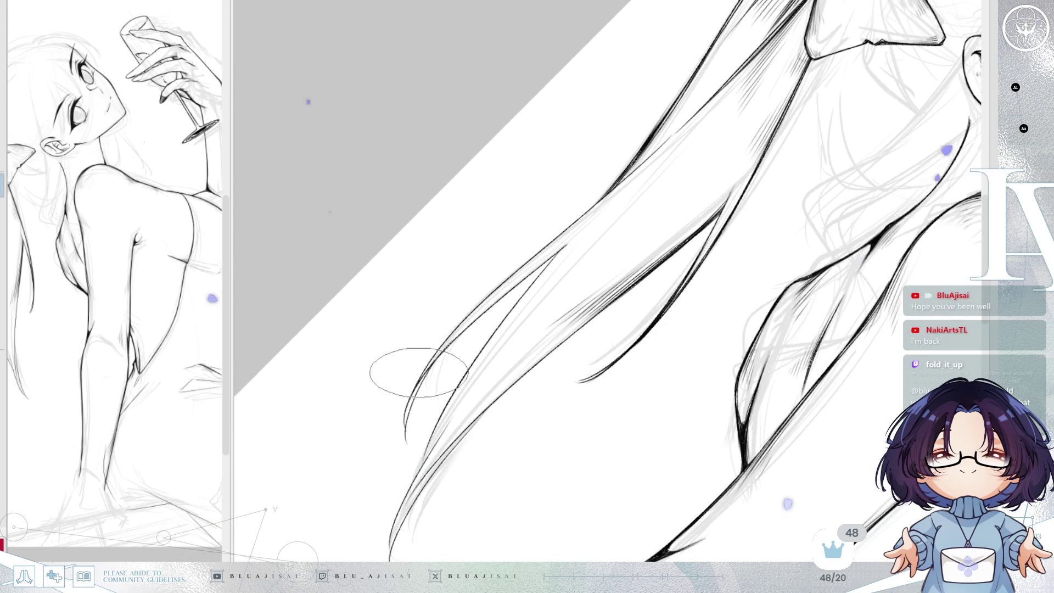
left_click_drag(427, 366, 451, 329)
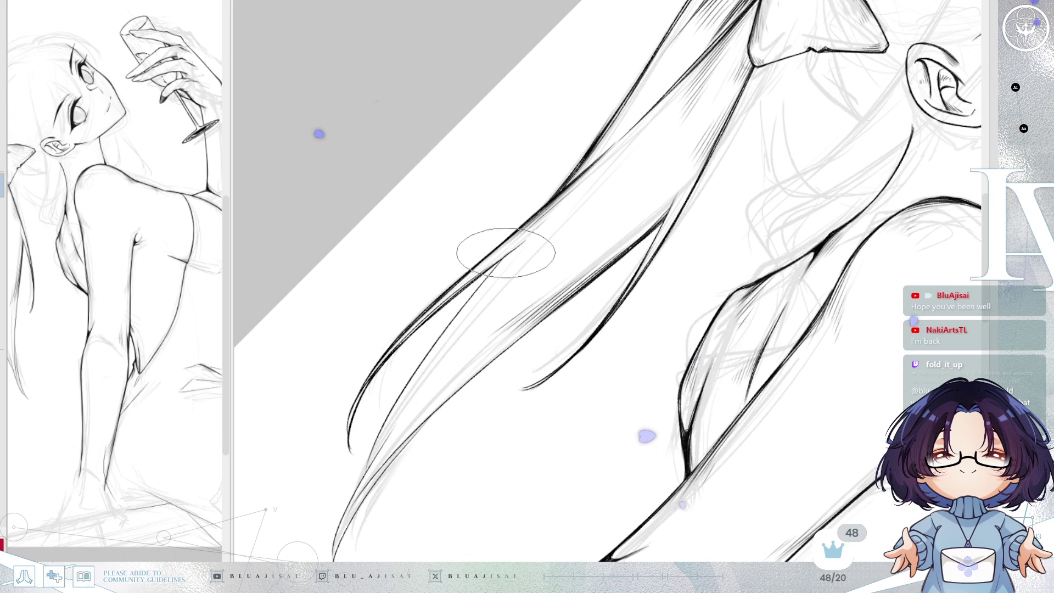
left_click_drag(470, 259, 367, 471)
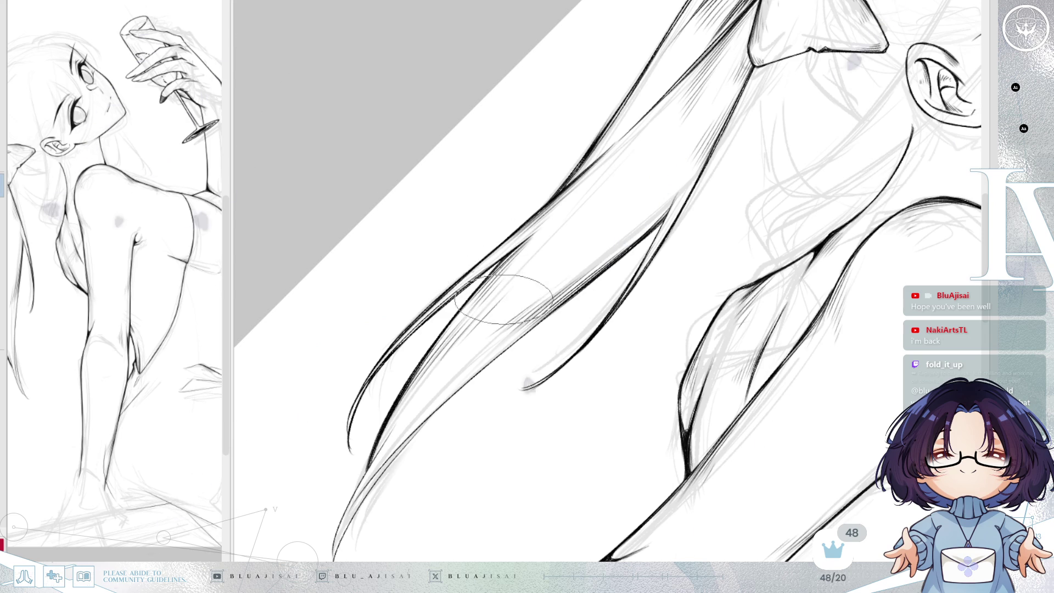
key("Delete")
key("Delete")
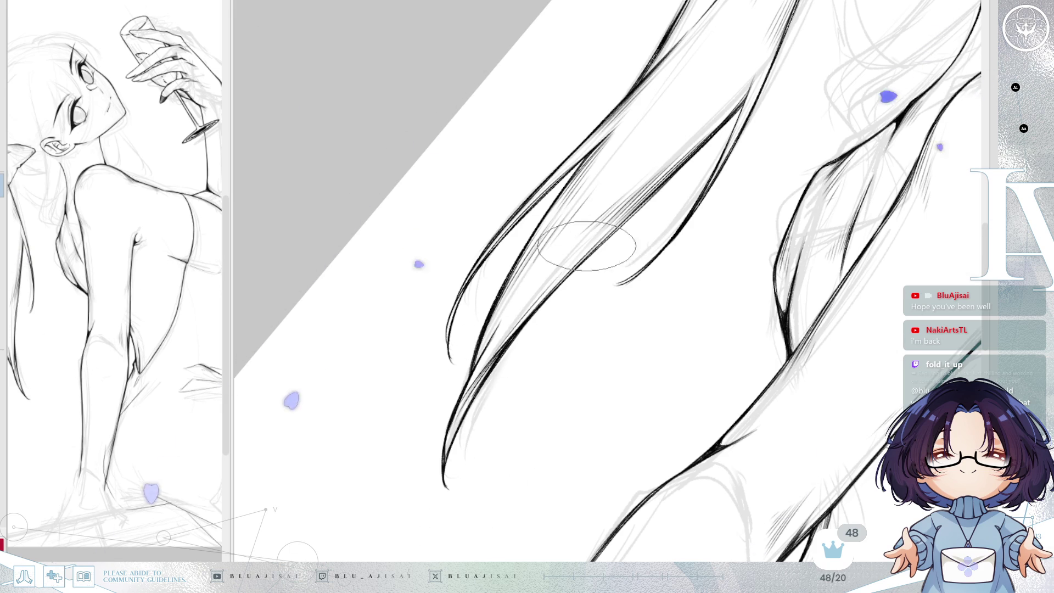
mouse_move(495, 323)
left_mouse_down()
mouse_move(741, 99)
mouse_move(621, 273)
mouse_move(667, 227)
left_mouse_up()
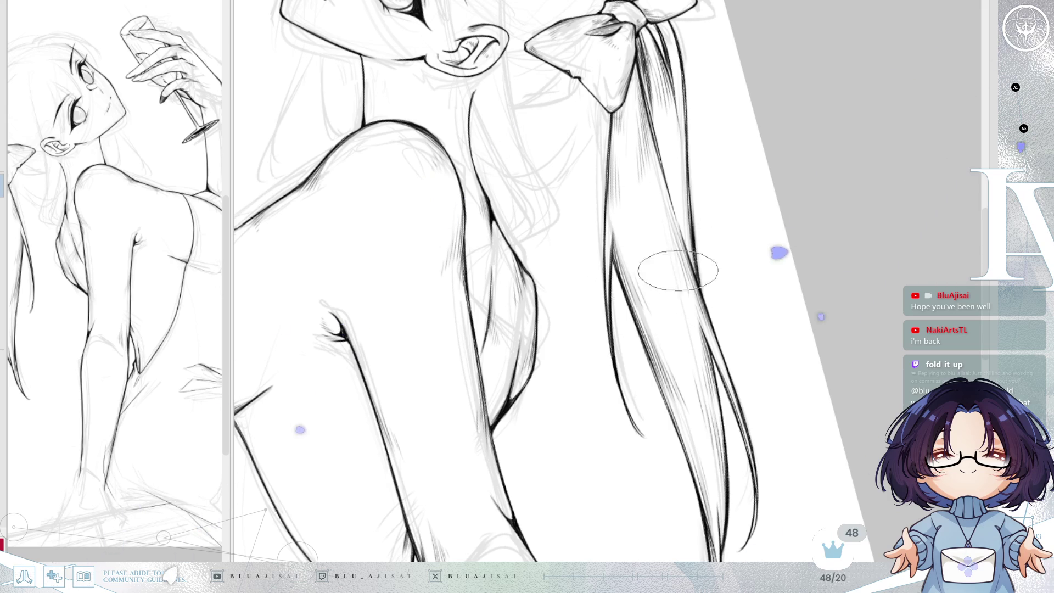
key("Delete")
scroll(737, 178, "down", 3)
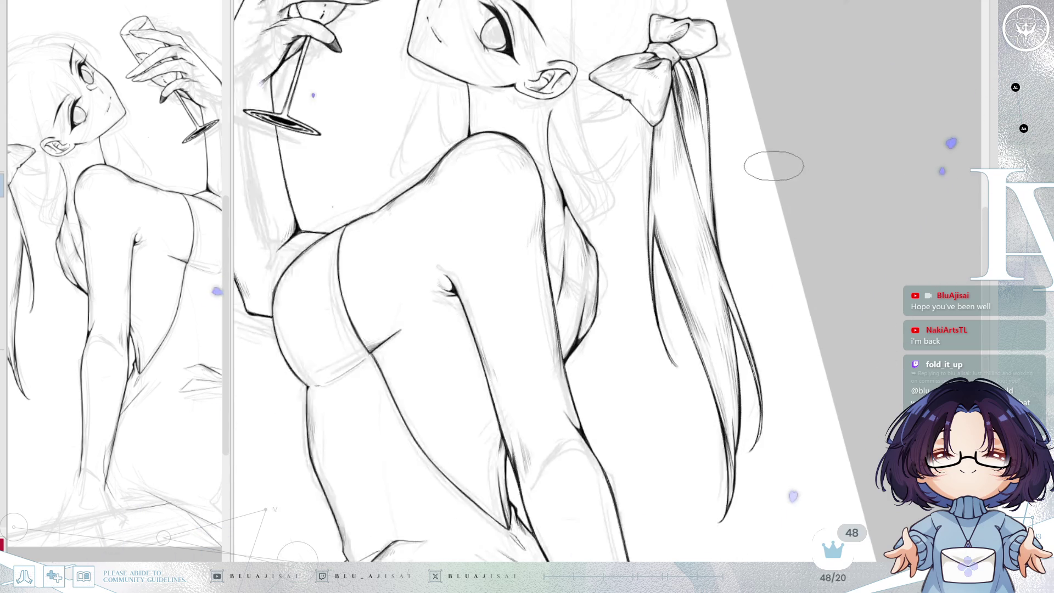
left_click_drag(824, 185, 816, 202)
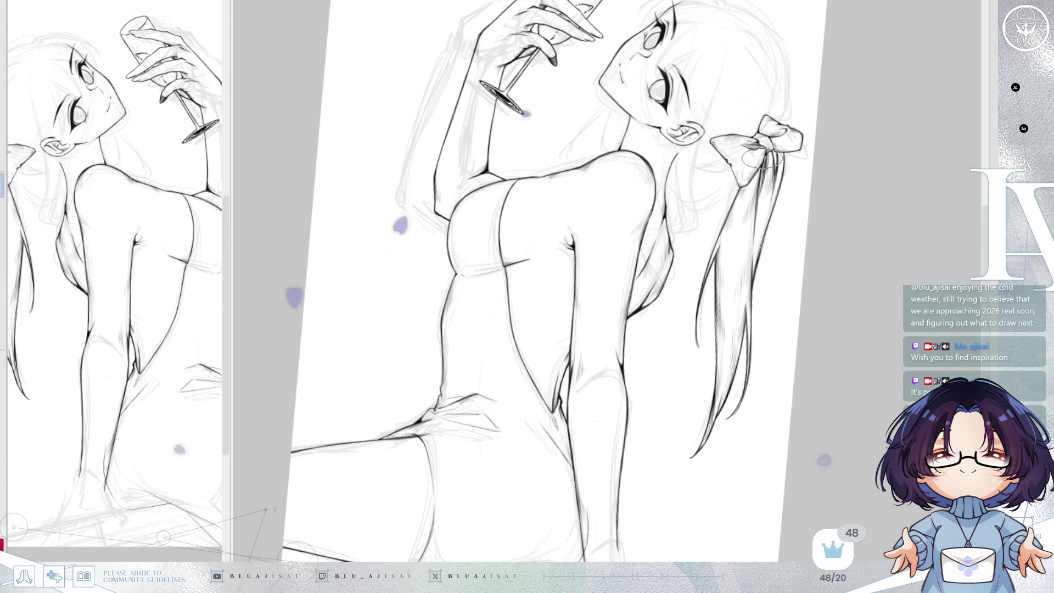
key("minus")
- Fit the page upright, zoom in step by step, and mirror the canvas onto the face
key("ctrl+0")
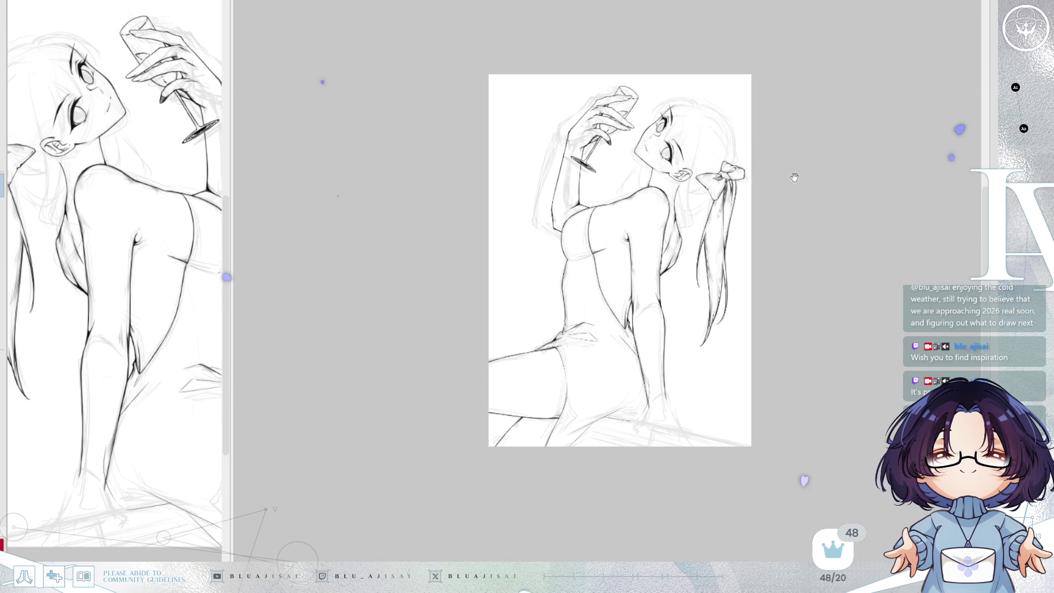
scroll(790, 140, "up", 1)
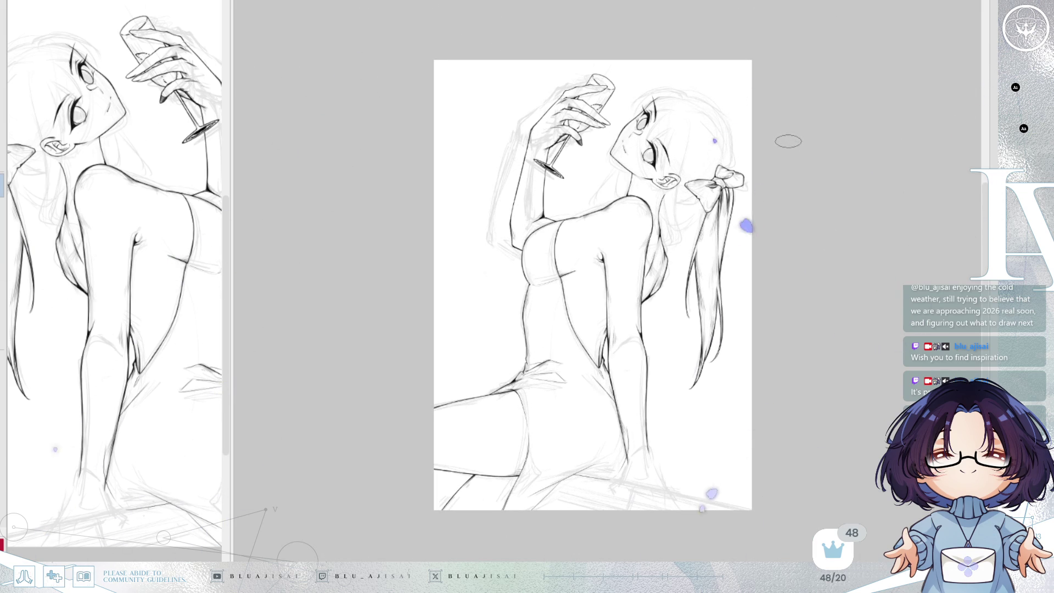
scroll(785, 149, "up", 2)
scroll(782, 156, "up", 1)
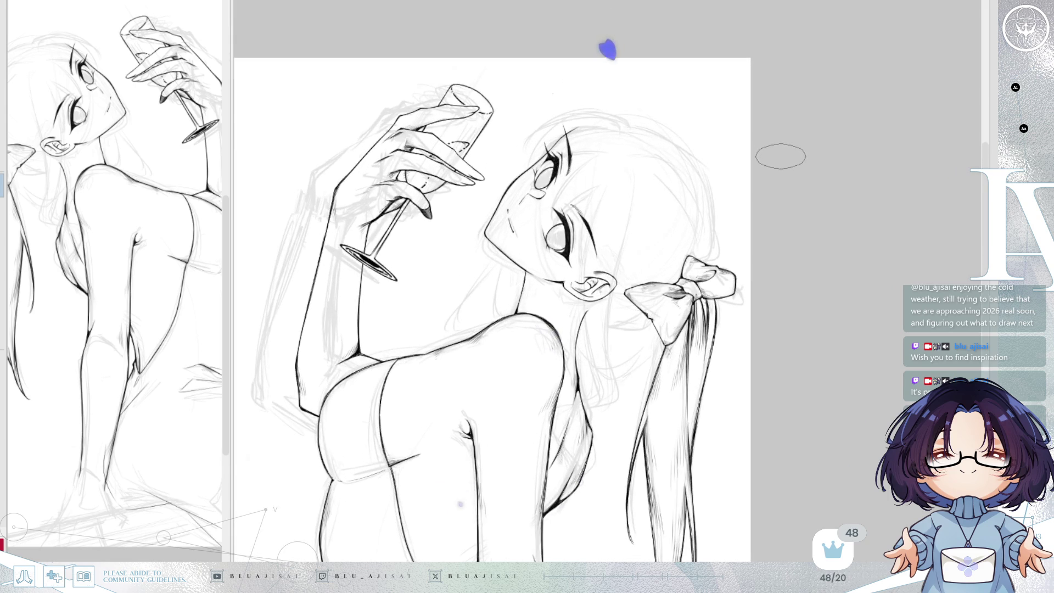
key("h")
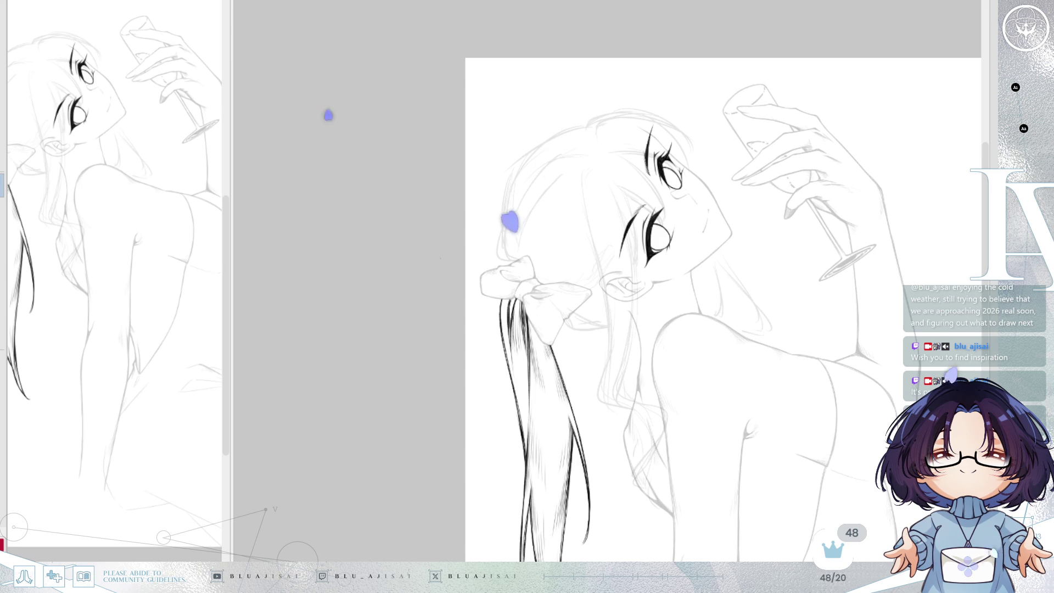
scroll(719, 229, "up", 3)
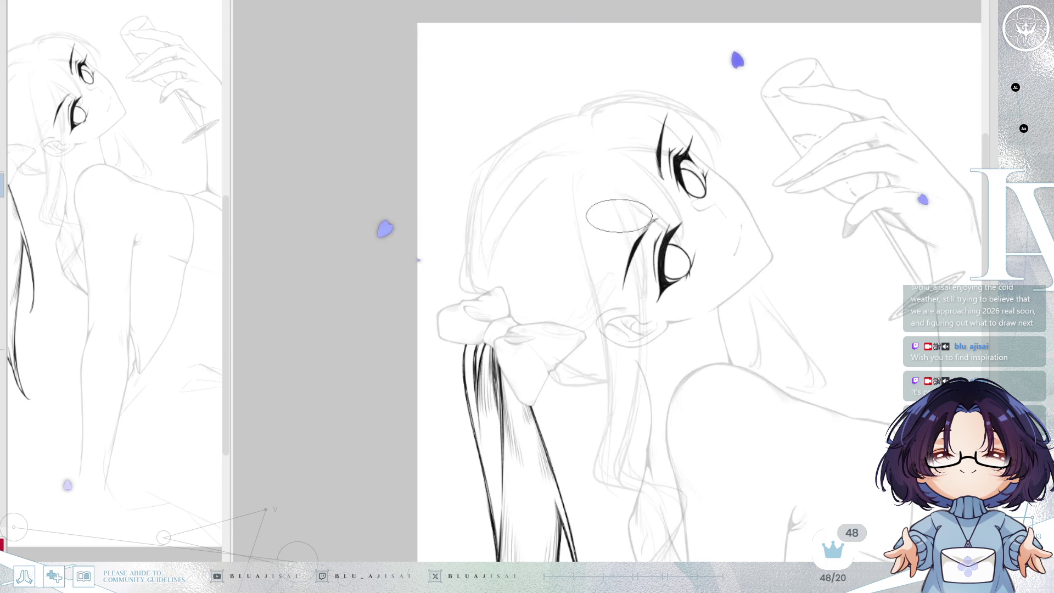
- Try a curved strand near the hair, then undo it and the strokes near the ear and hair top
key("End")
key("End")
key("Delete")
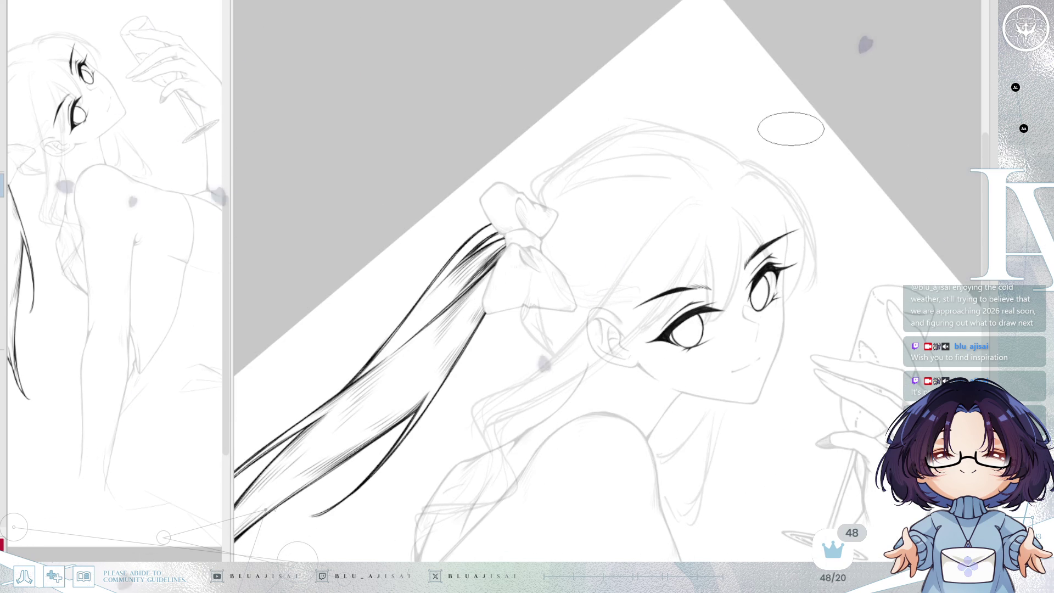
left_click_drag(615, 284, 711, 194)
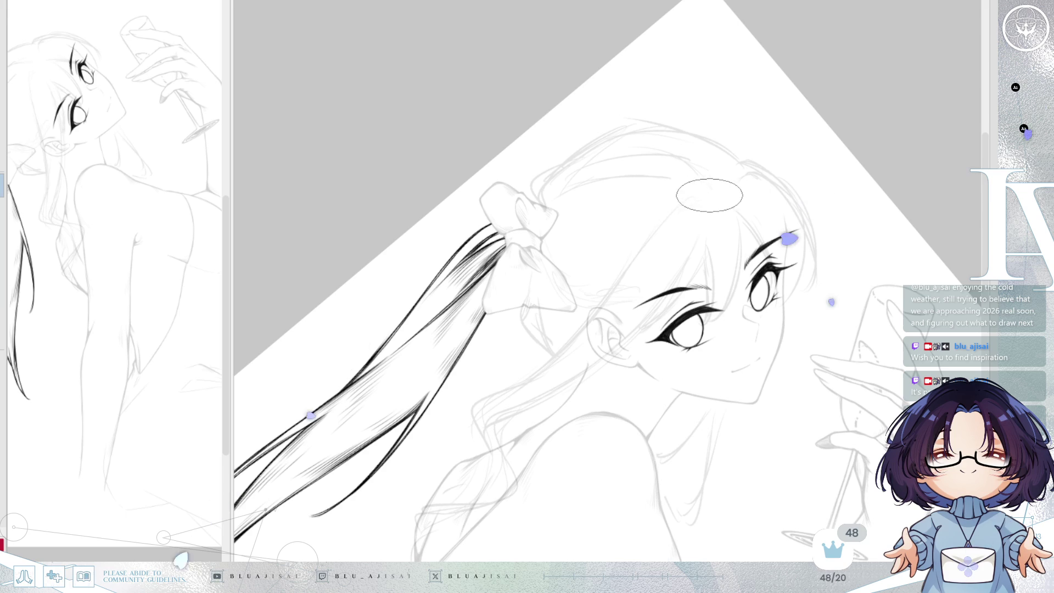
key("ctrl+z")
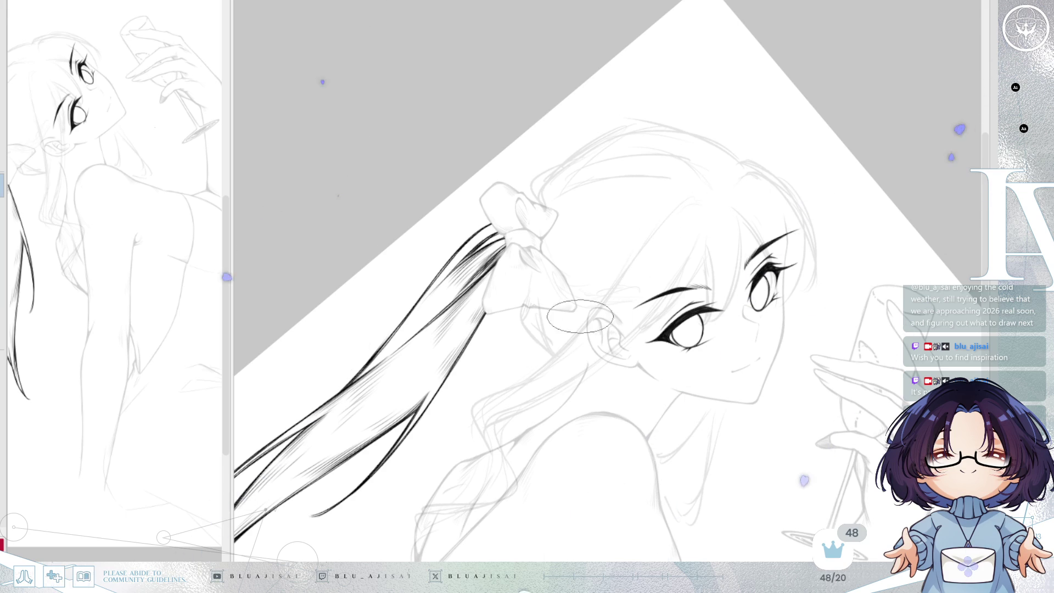
key("ctrl+z")
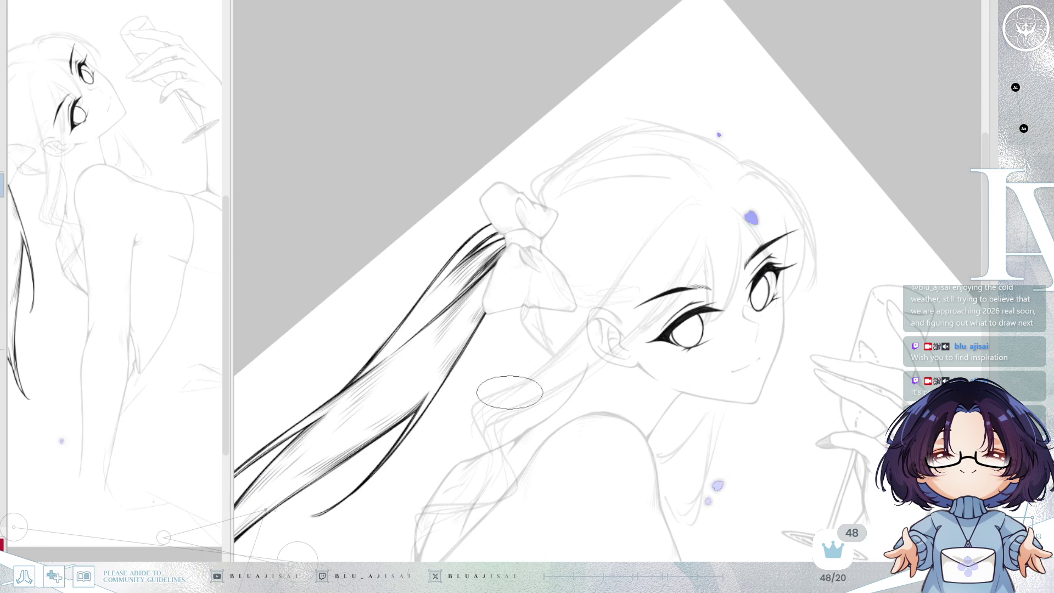
scroll(697, 162, "up", 1)
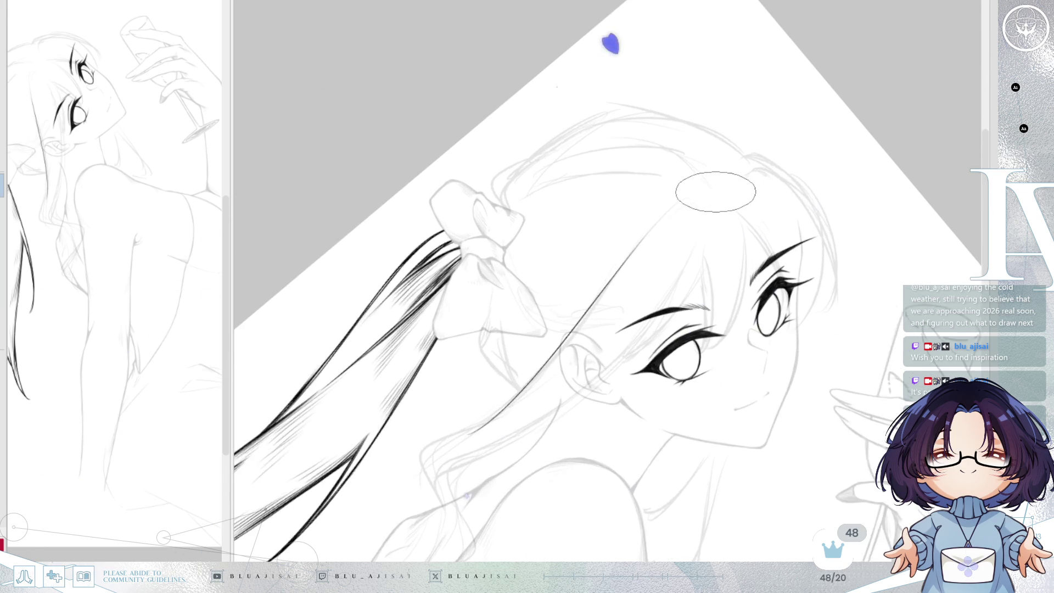
key("ctrl+z")
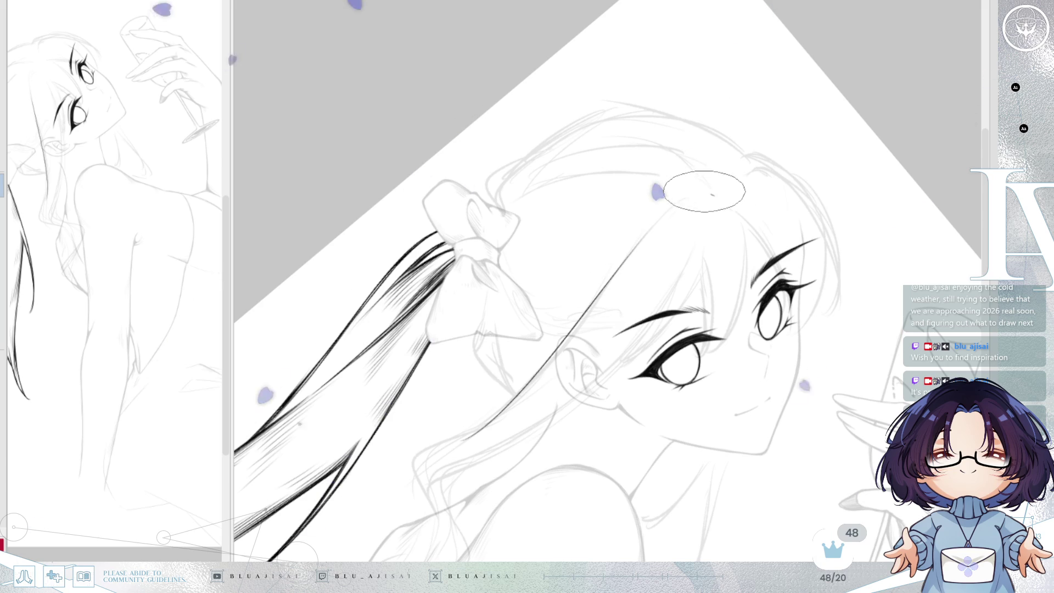
- Mirror the canvas and rotate it to a more upright angle to compare with the sketch
mouse_move(686, 215)
left_mouse_down()
mouse_move(676, 219)
mouse_move(687, 177)
mouse_move(646, 235)
mouse_move(714, 193)
left_mouse_up()
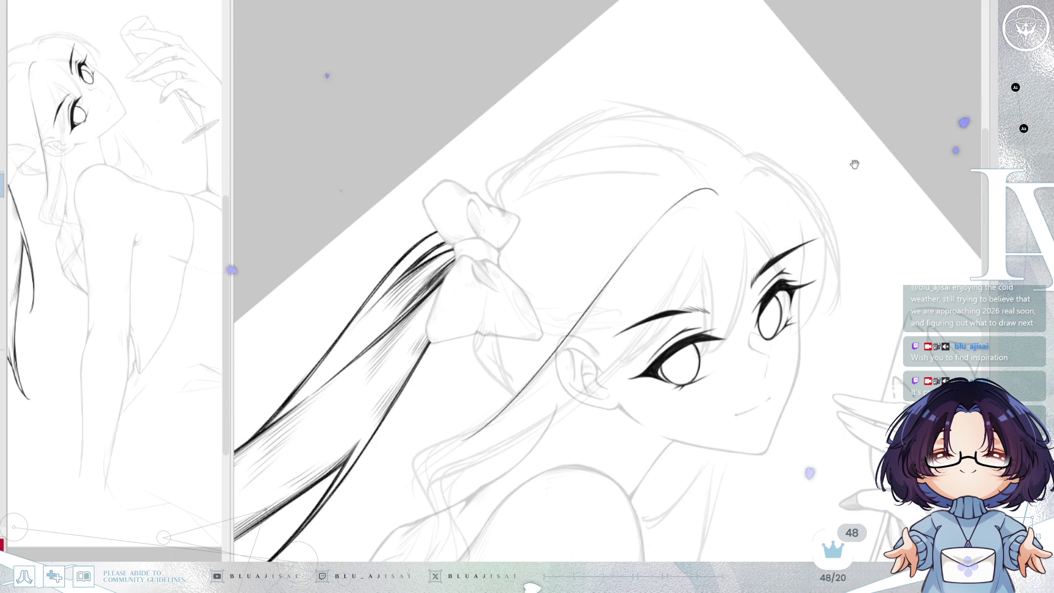
key("h")
key("minus")
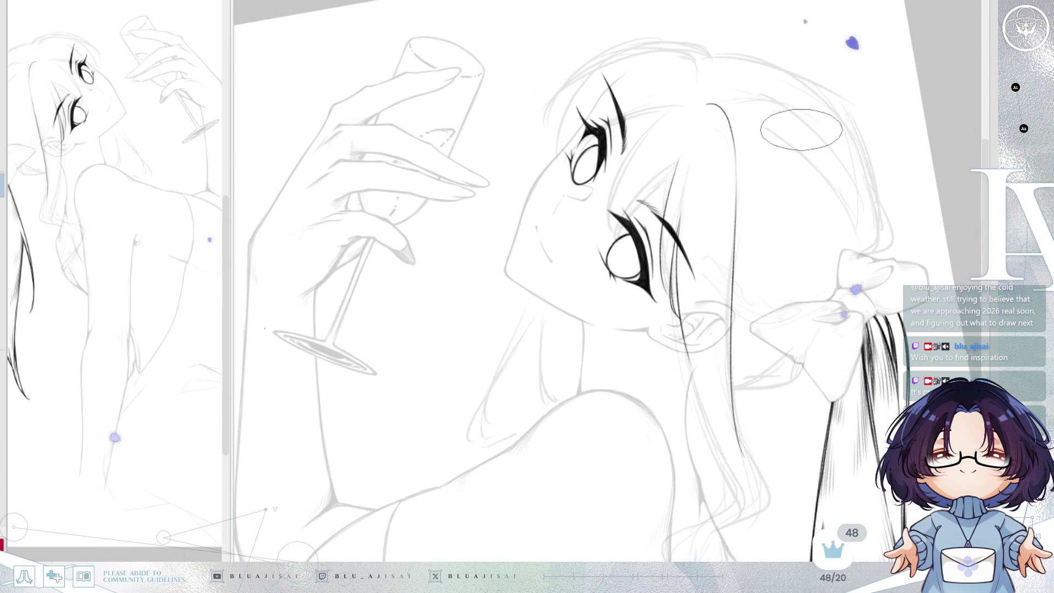
- Flip the canvas back and forth to check the inked face and ponytail
left_click_drag(794, 172, 785, 177)
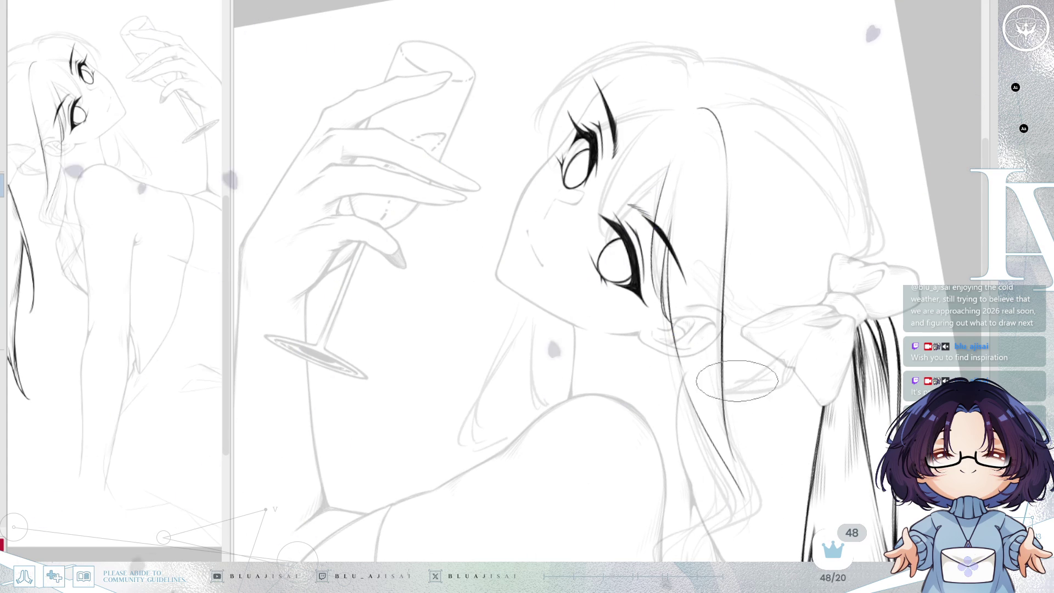
key("h")
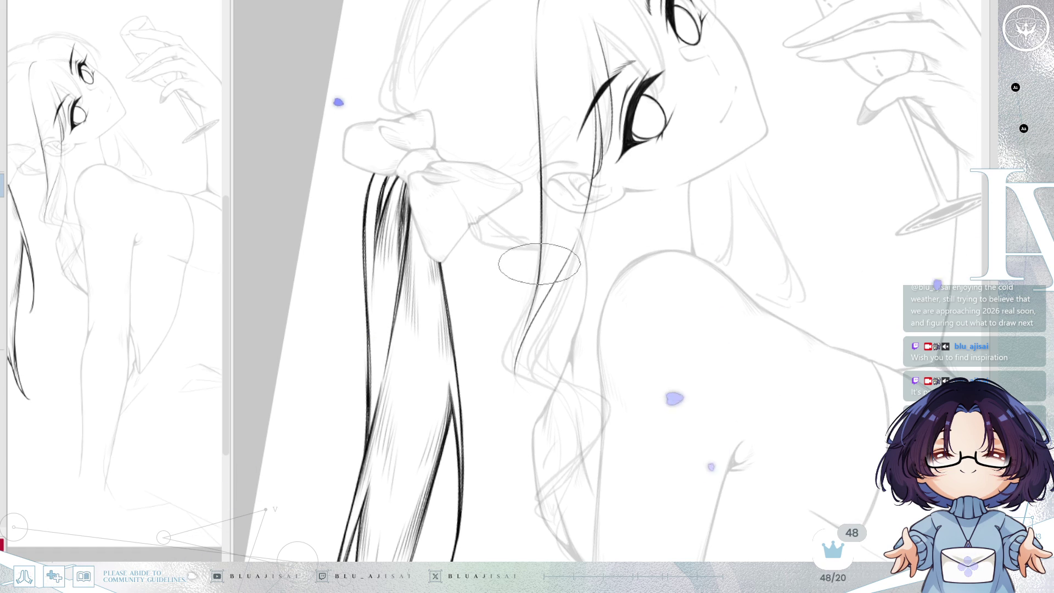
key("h")
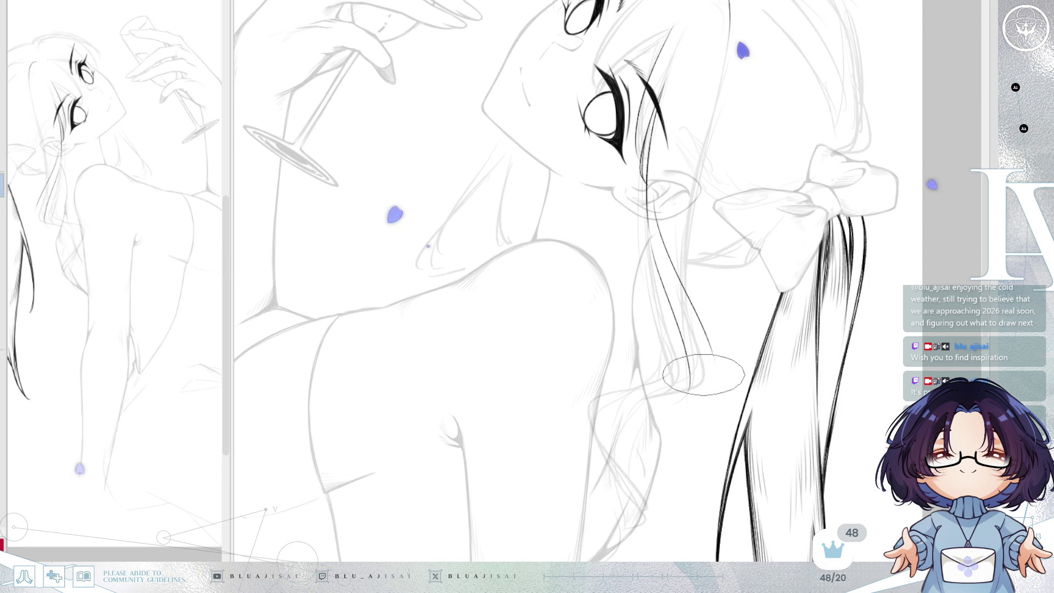
key("h")
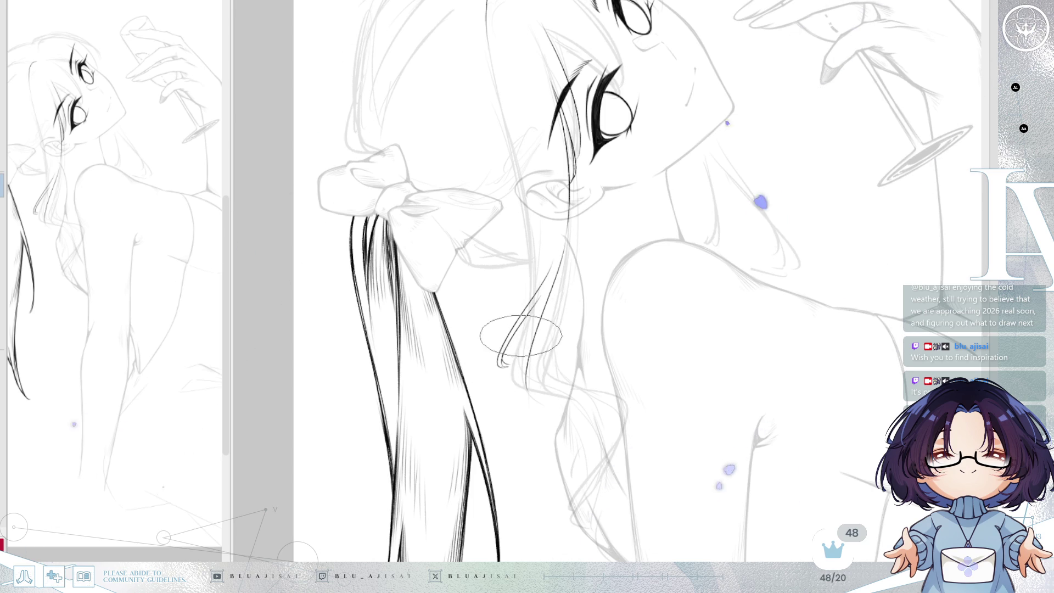
- Ink a long hair strand from near the ear, undo it, and re-angle and flip the view
left_click_drag(514, 356, 650, 235)
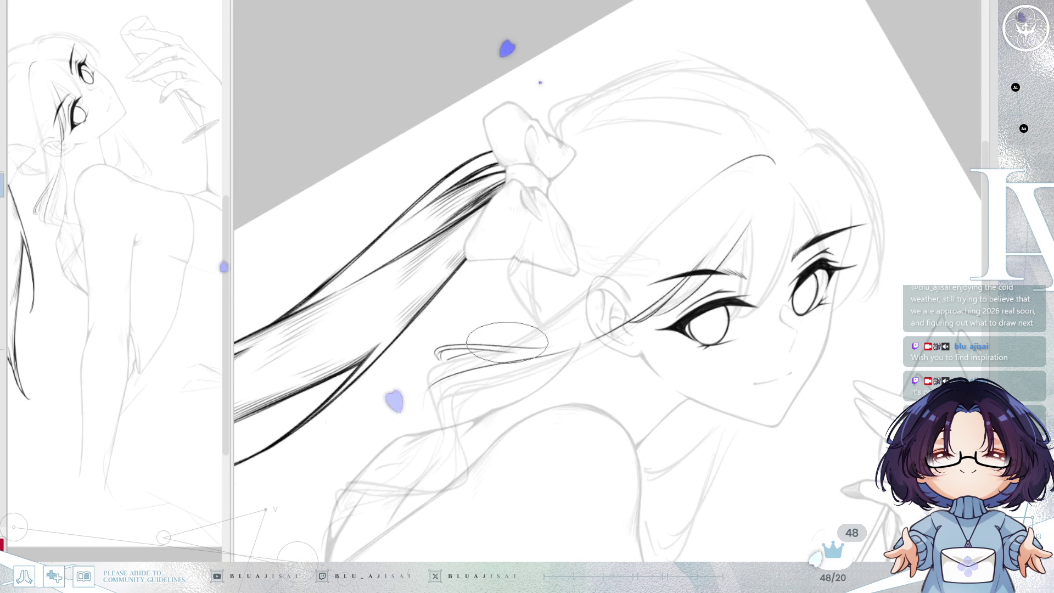
mouse_move(521, 343)
left_mouse_down()
mouse_move(727, 181)
mouse_move(549, 314)
left_mouse_up()
key("ctrl+z")
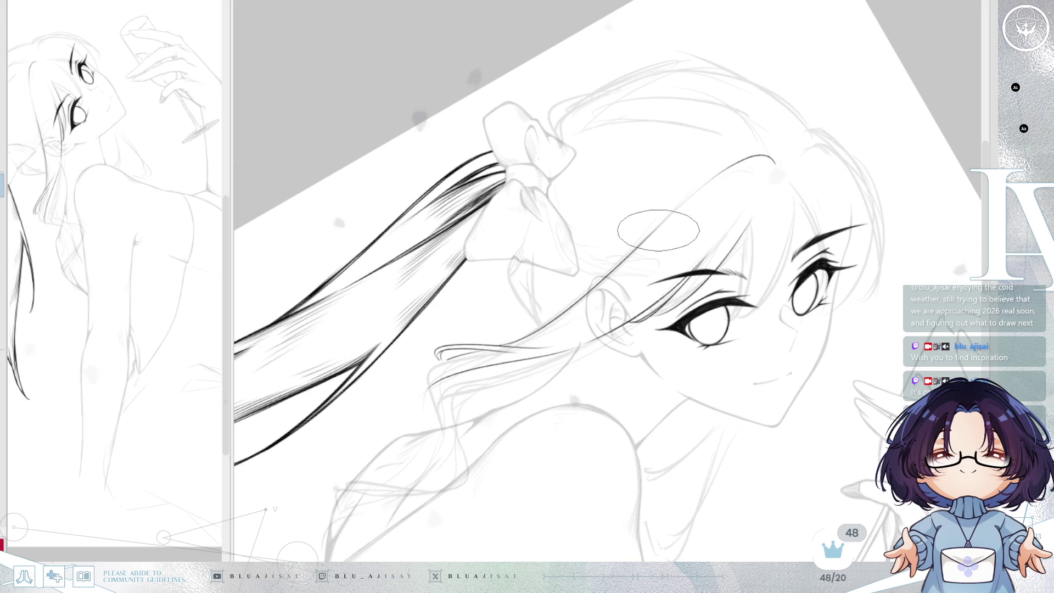
left_click_drag(658, 230, 483, 362)
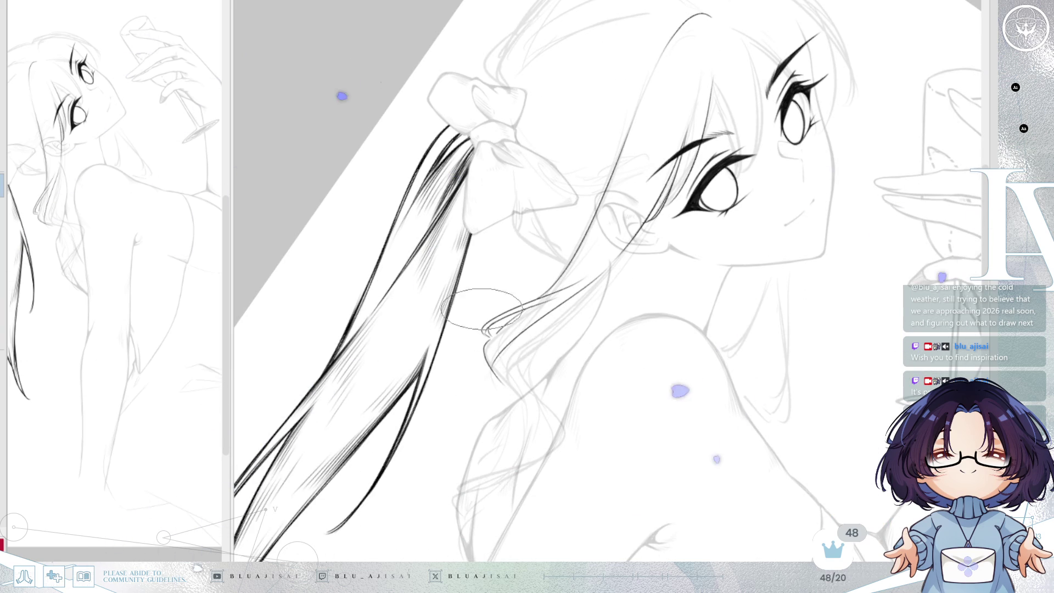
key("h")
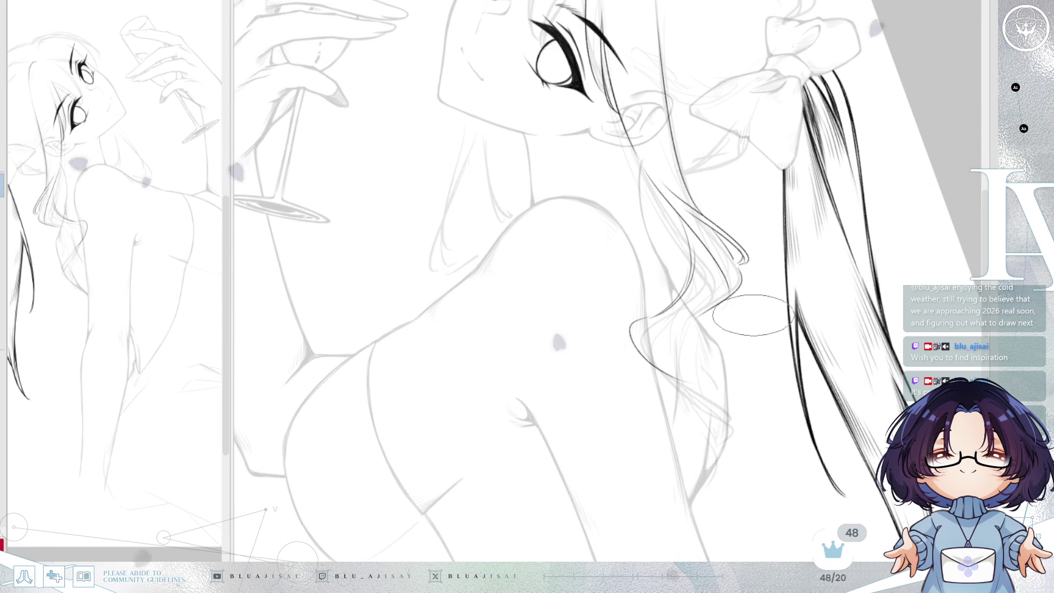
- Extend the wavy side-lock curve downward in ink past the shoulder
key("h")
left_click_drag(598, 313, 708, 234)
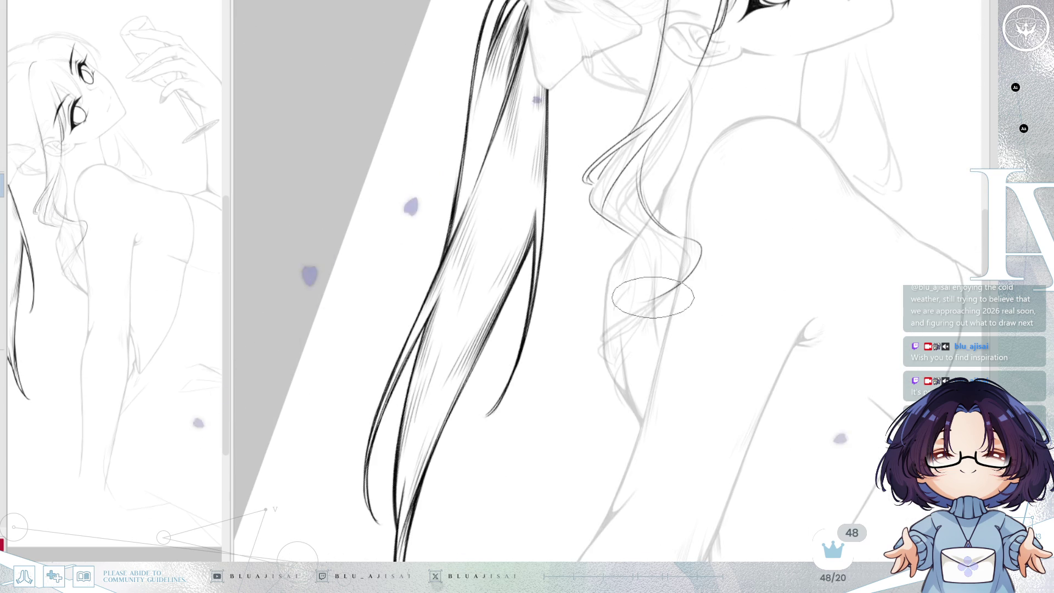
left_click_drag(677, 290, 601, 342)
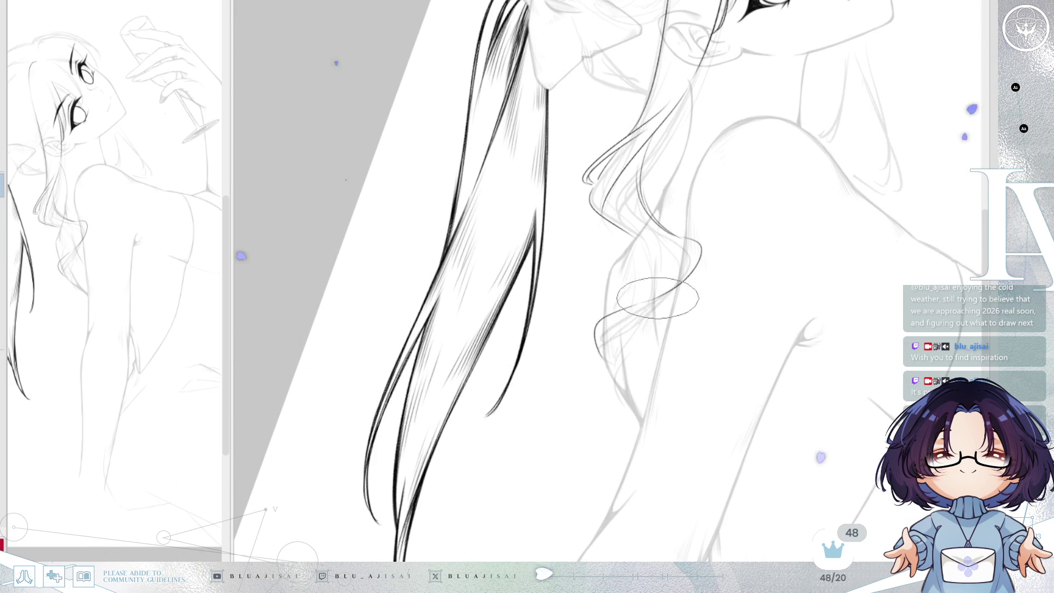
- Rotate the canvas until the hair hangs vertically, zoom out, and bring the face into view
left_click_drag(699, 264, 636, 279)
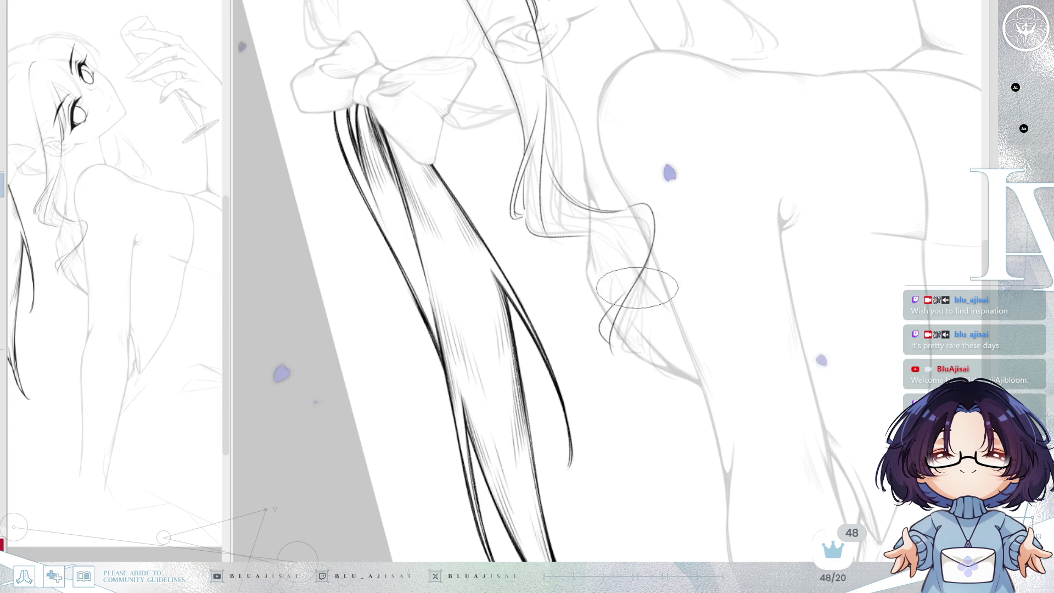
key("ctrl+at")
key("minus")
key("minus")
key("minus")
key("h")
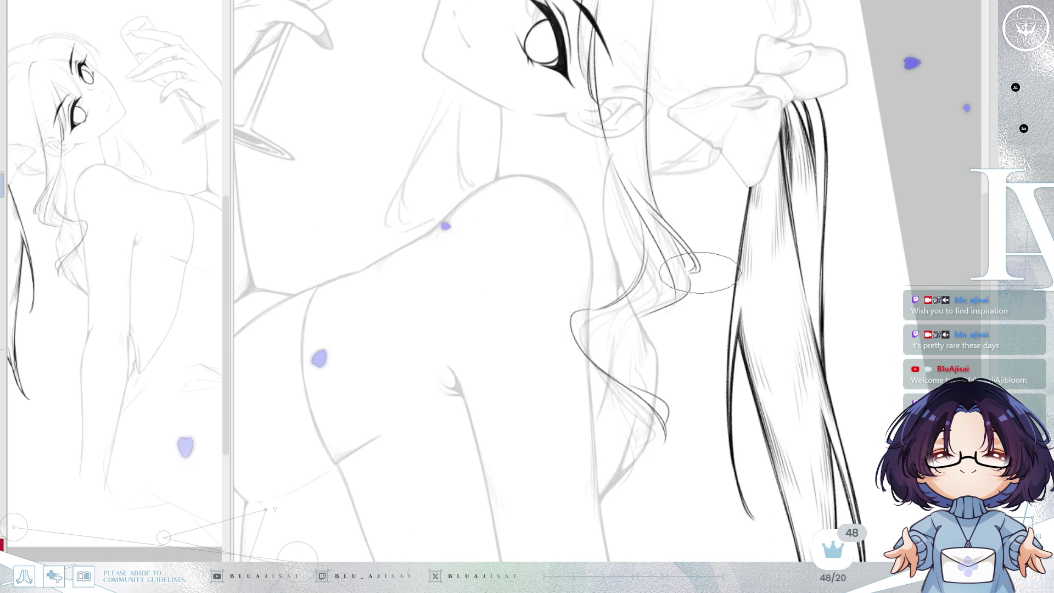
key("minus")
key("minus")
key("minus")
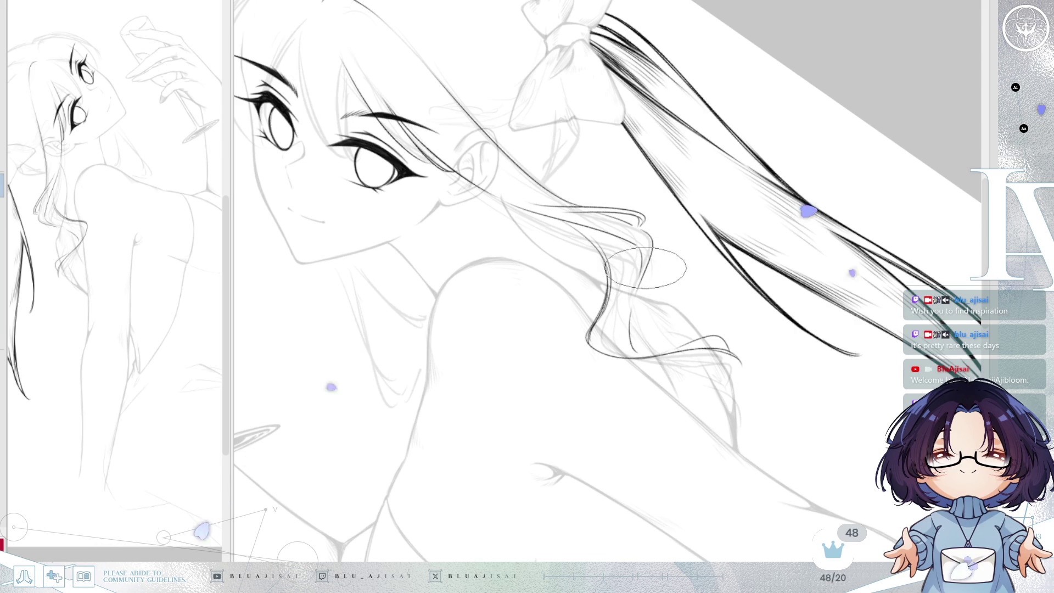
key("Delete")
key("Delete")
key("Delete")
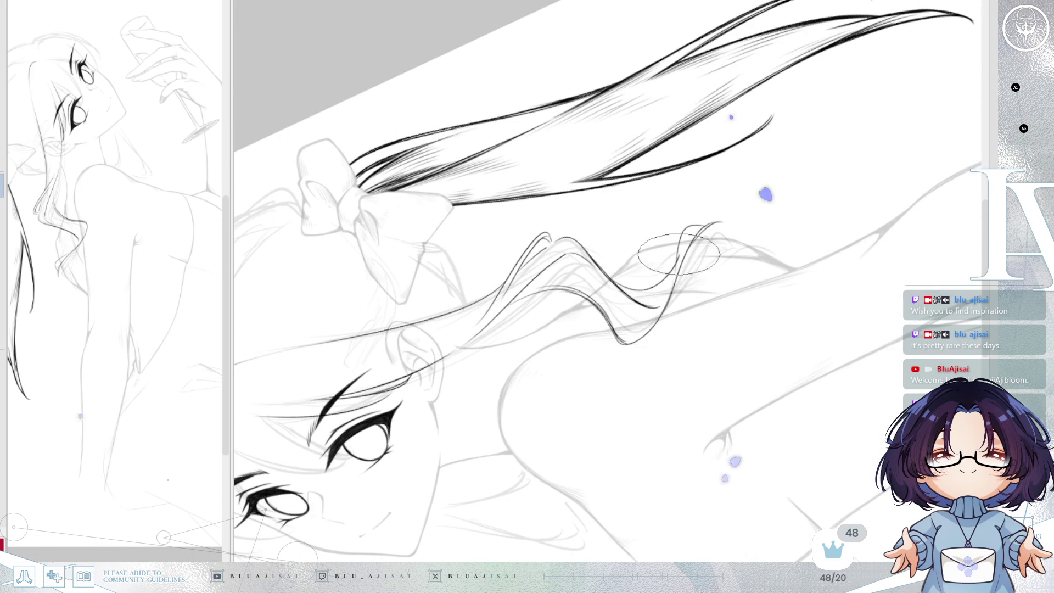
key("Delete")
key("Delete")
key("Delete")
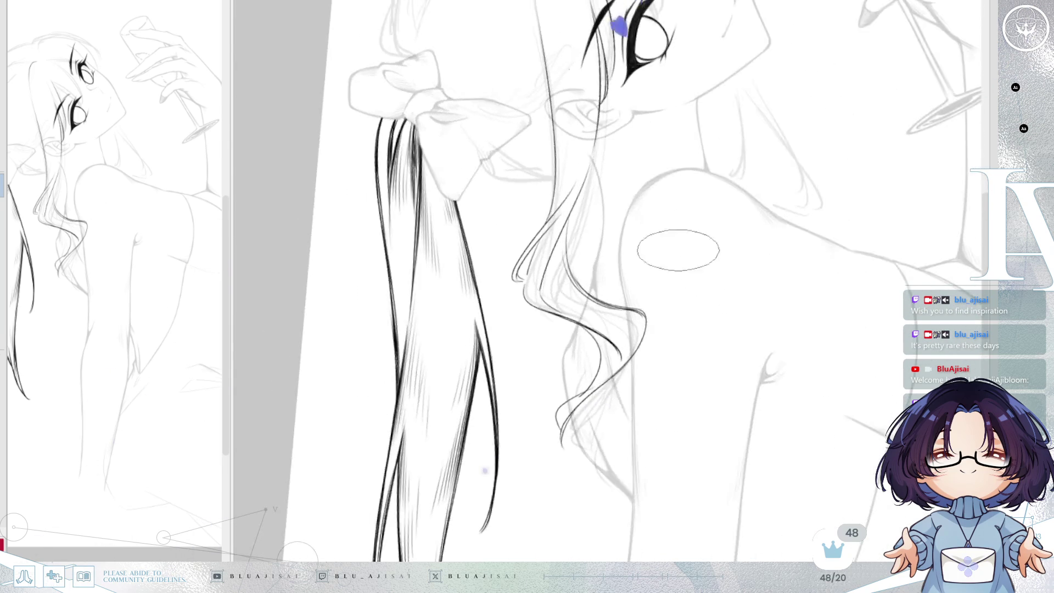
key("ctrl+minus")
scroll(705, 247, "up", 2)
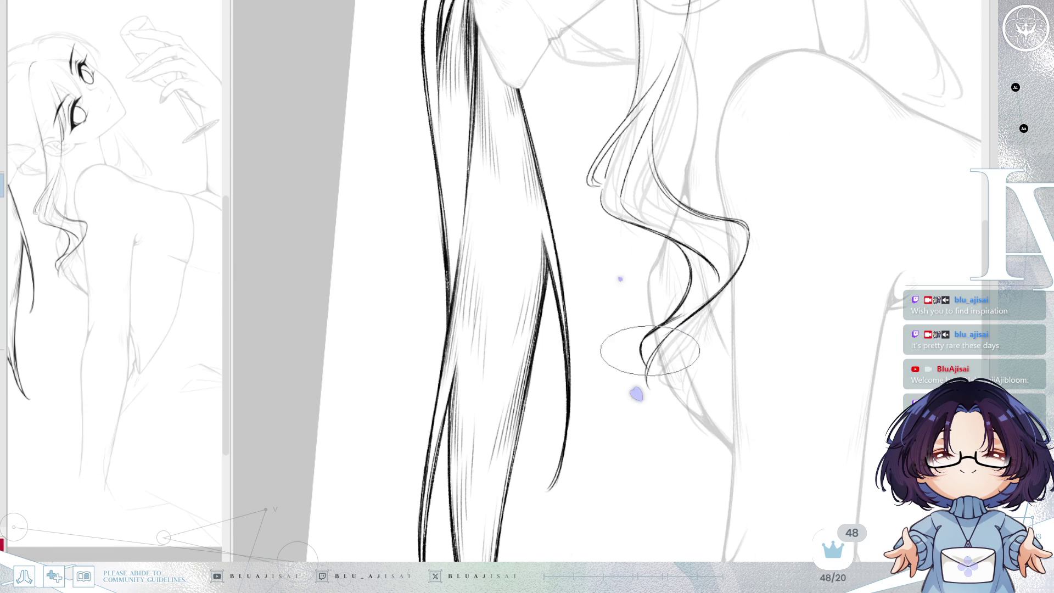
scroll(784, 227, "up", 5)
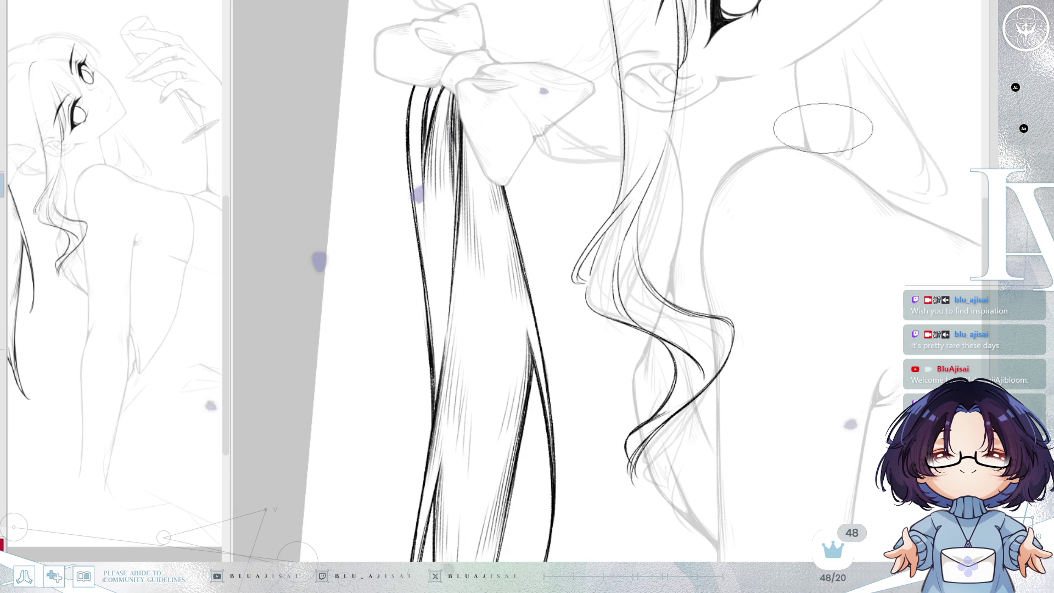
scroll(653, 286, "down", 1)
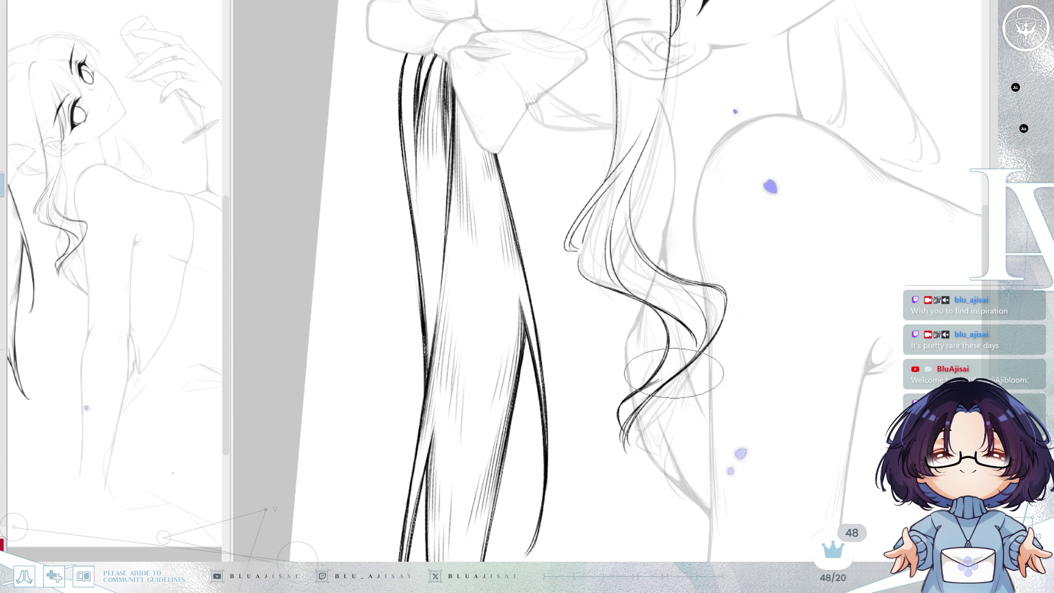
scroll(724, 218, "up", 3)
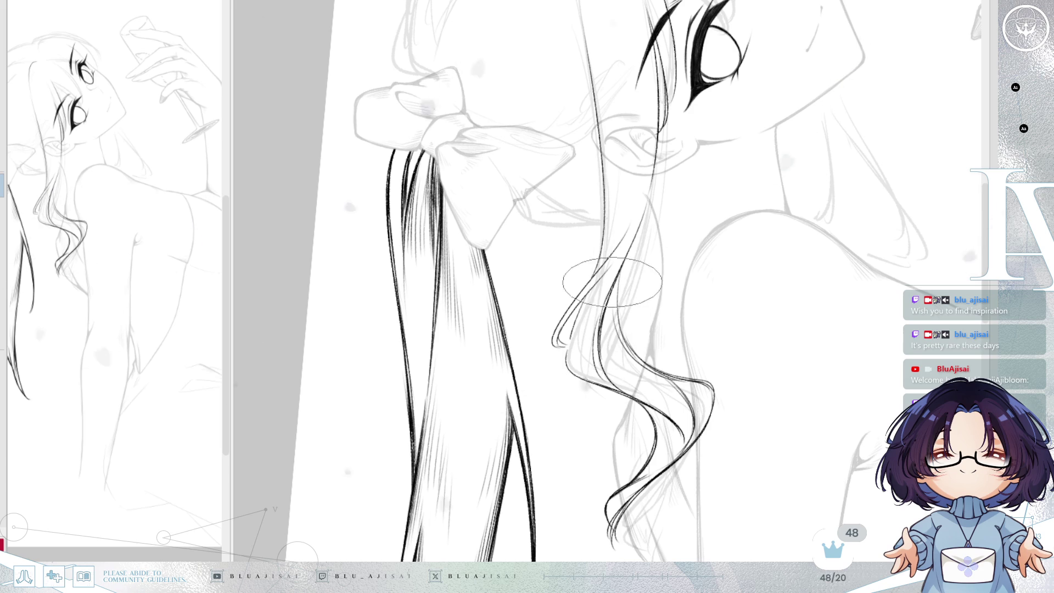
mouse_move(685, 198)
left_mouse_down()
mouse_move(741, 203)
mouse_move(708, 263)
mouse_move(699, 326)
left_mouse_up()
- Hatch the hair strands below the eye and along the strand running down from the head top
key("h")
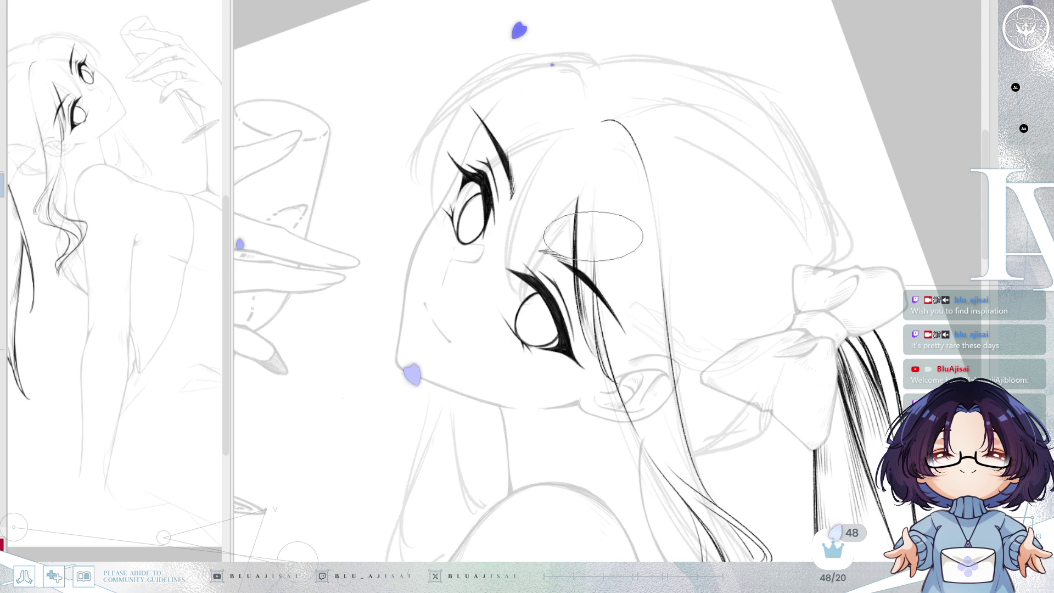
mouse_move(615, 374)
left_mouse_down()
mouse_move(626, 362)
mouse_move(640, 390)
left_mouse_up()
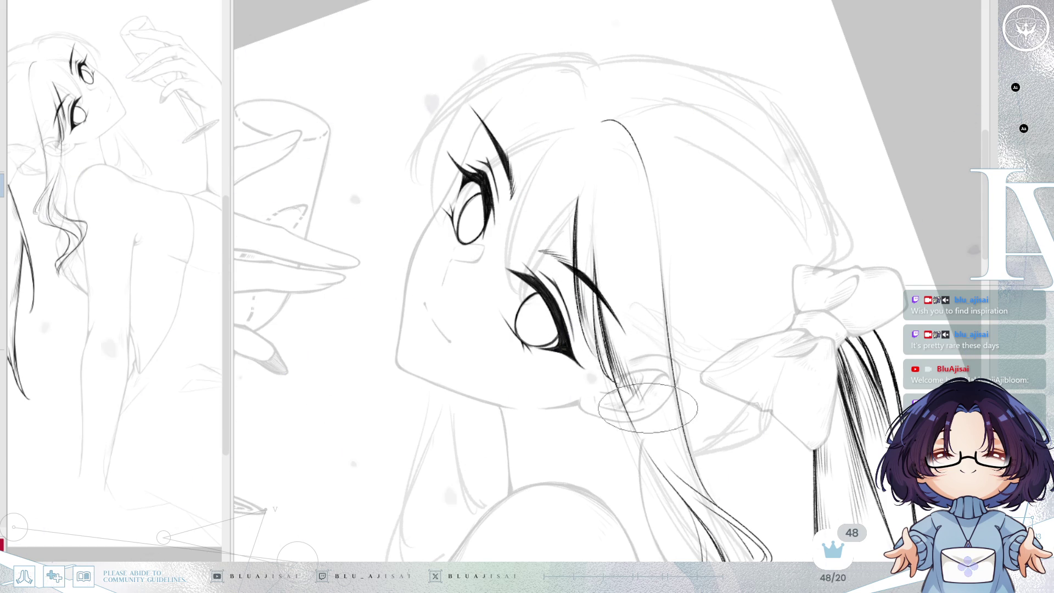
mouse_move(633, 142)
left_mouse_down()
mouse_move(620, 146)
mouse_move(642, 251)
left_mouse_up()
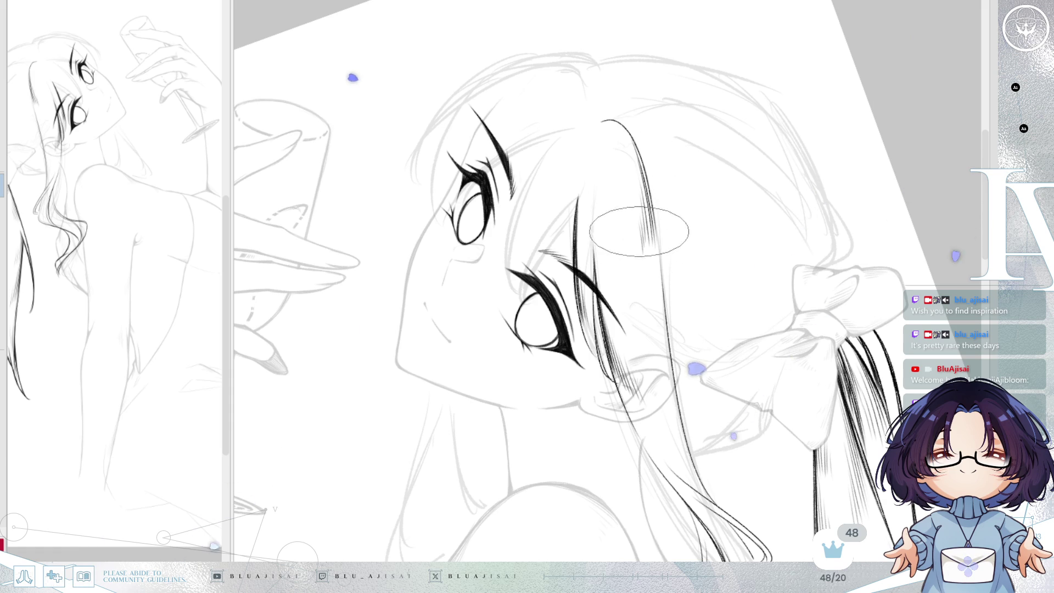
mouse_move(621, 154)
left_mouse_down()
mouse_move(670, 243)
mouse_move(654, 269)
left_mouse_up()
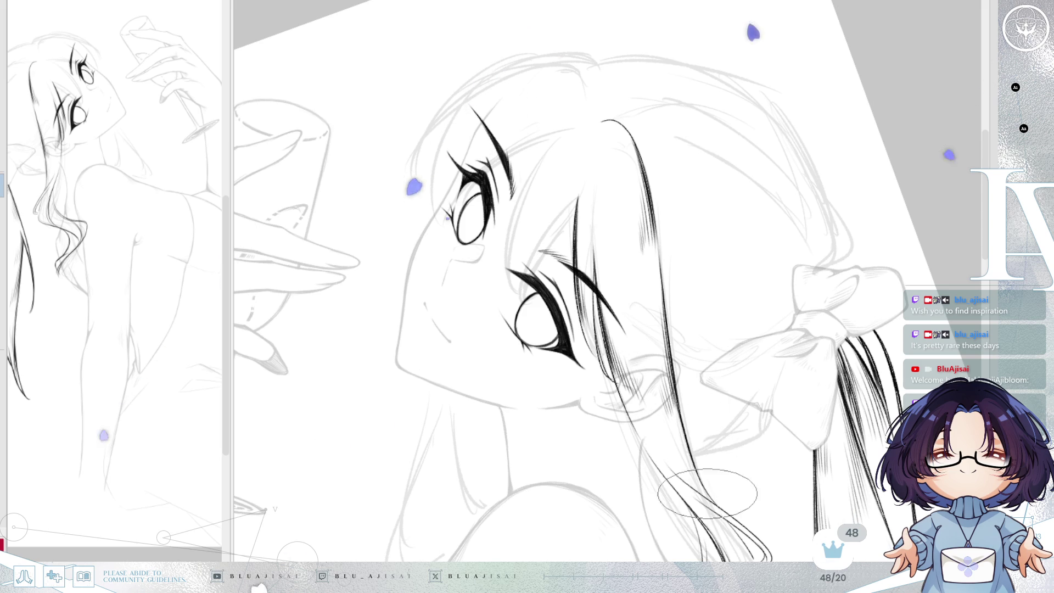
- Pan over the hair and restore the canvas to its normal unrotated, unflipped orientation
left_click_drag(689, 357, 644, 307)
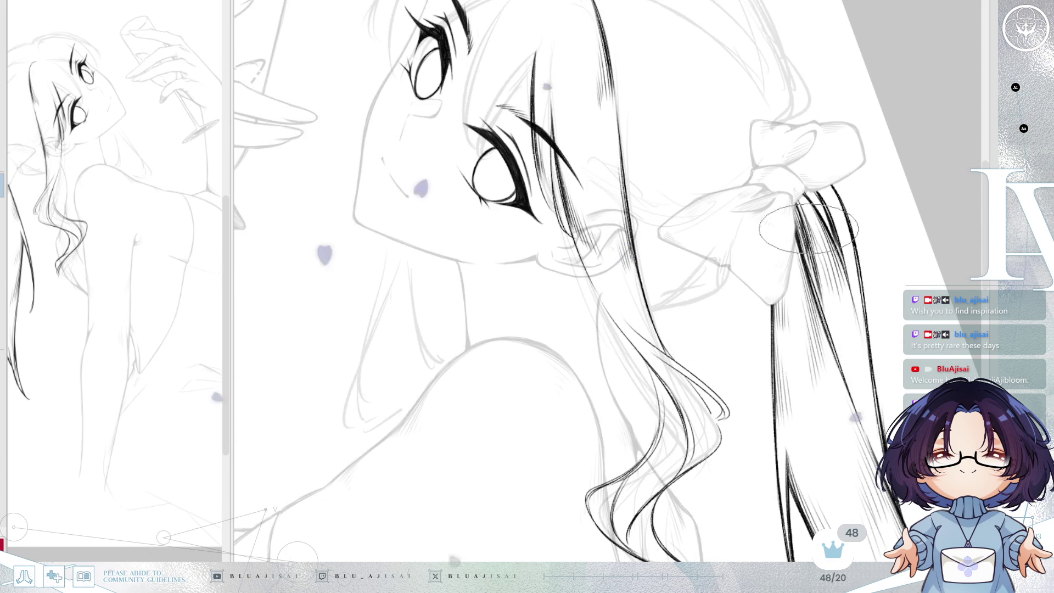
scroll(837, 241, "down", 2)
key("minus")
key("h")
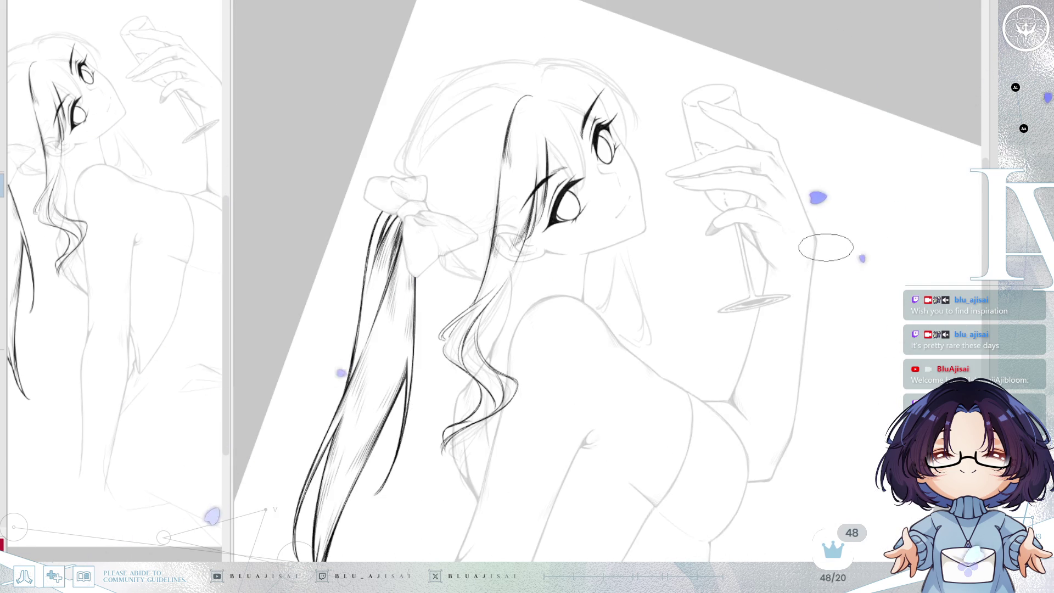